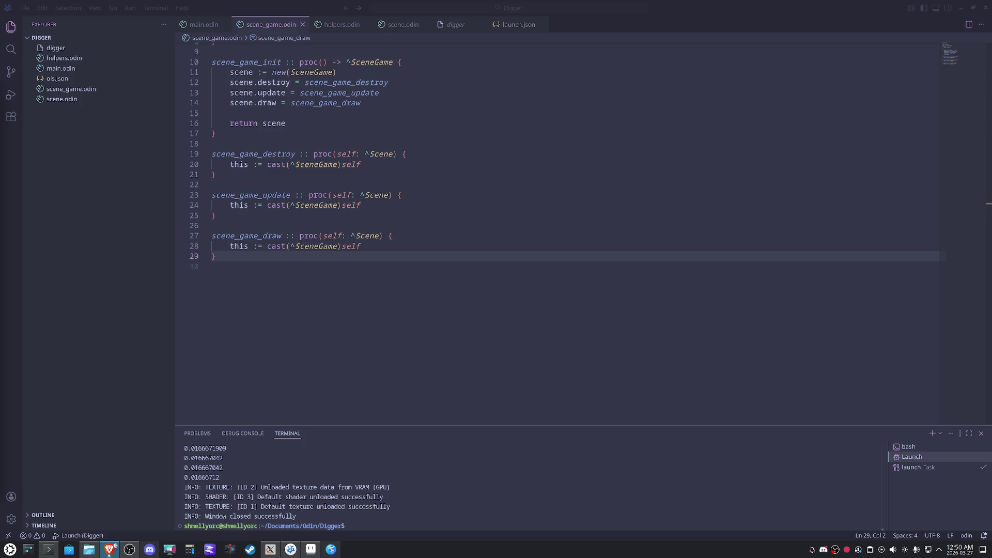
Step: Leave scene_game.odin in VS Code and switch over to the Aseprite window
left_click(433, 295)
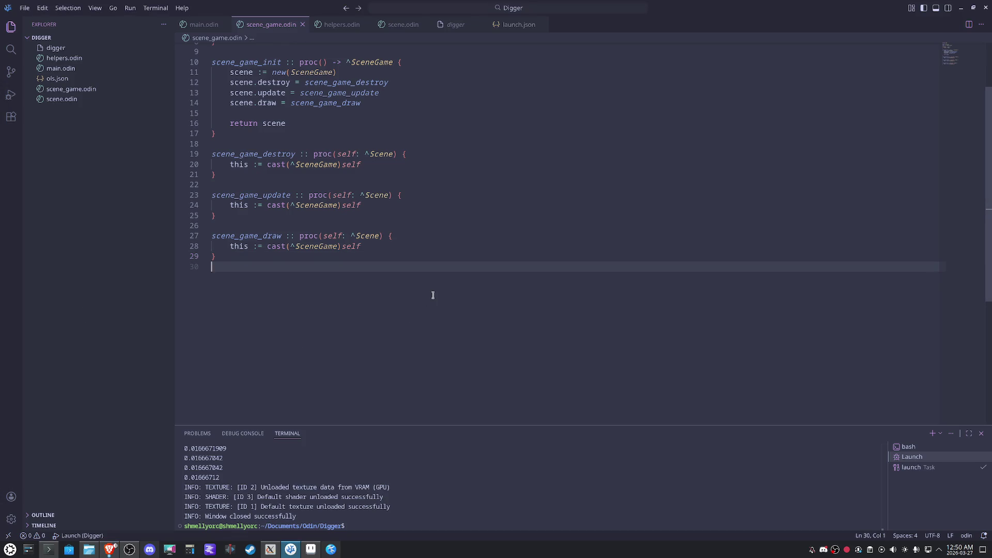
key("alt+Tab")
Step: Nudge the Aseprite window right and shrink the sprite preview out of the way
left_click_drag(314, 90, 400, 97)
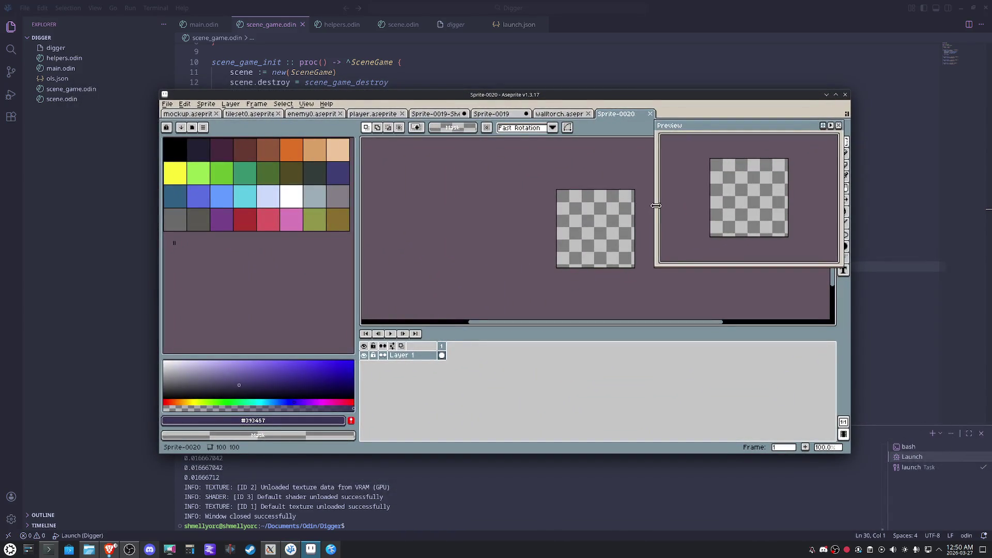
left_click_drag(657, 206, 735, 204)
left_click_drag(784, 264, 784, 231)
mouse_move(787, 134)
left_mouse_down()
mouse_move(763, 239)
mouse_move(776, 338)
left_mouse_up()
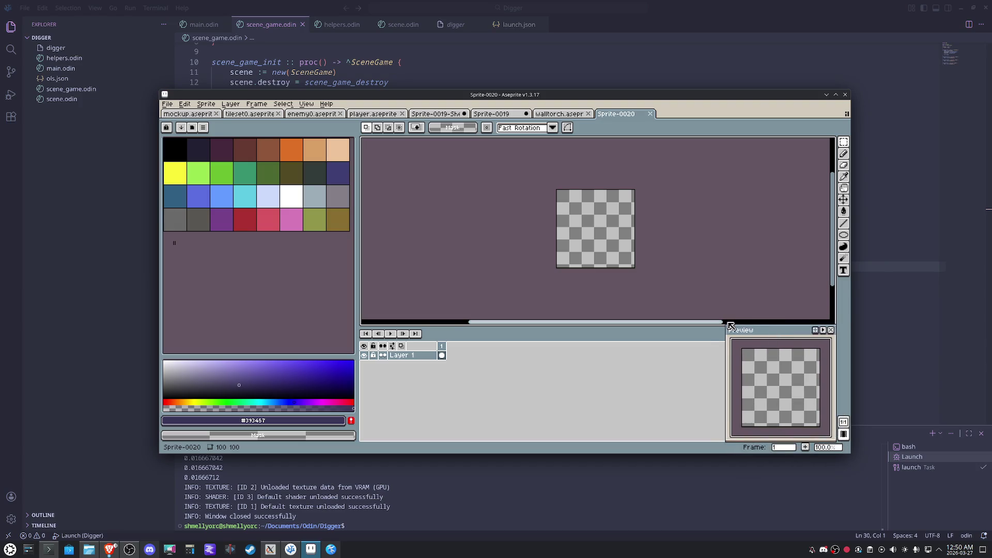
scroll(545, 189, "right", 5)
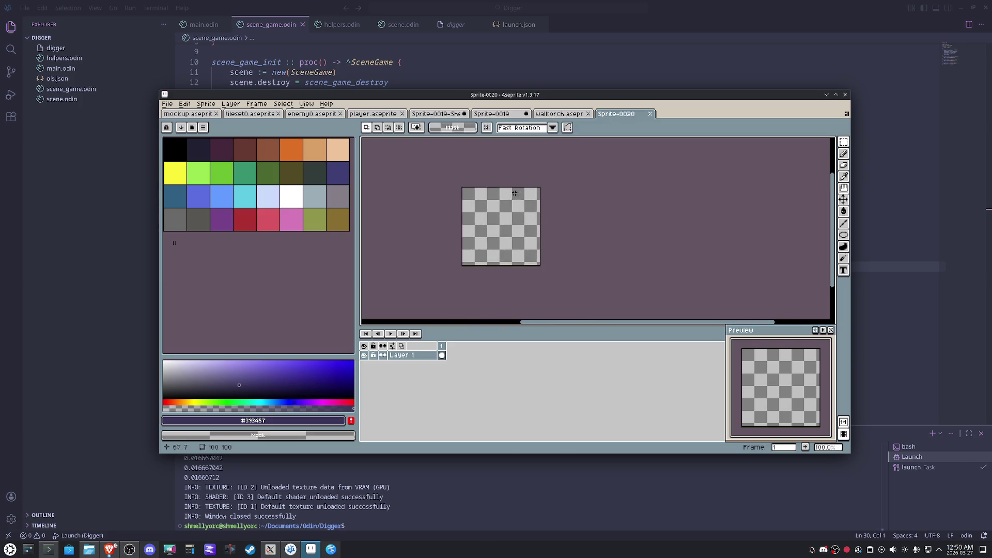
scroll(514, 193, "up", 2)
scroll(512, 183, "down", 1)
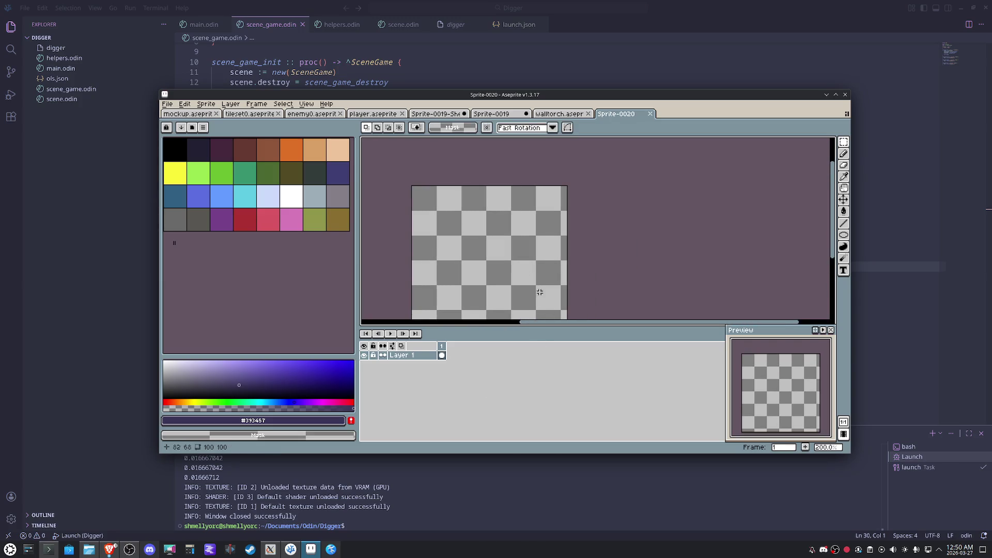
scroll(435, 157, "up", 3)
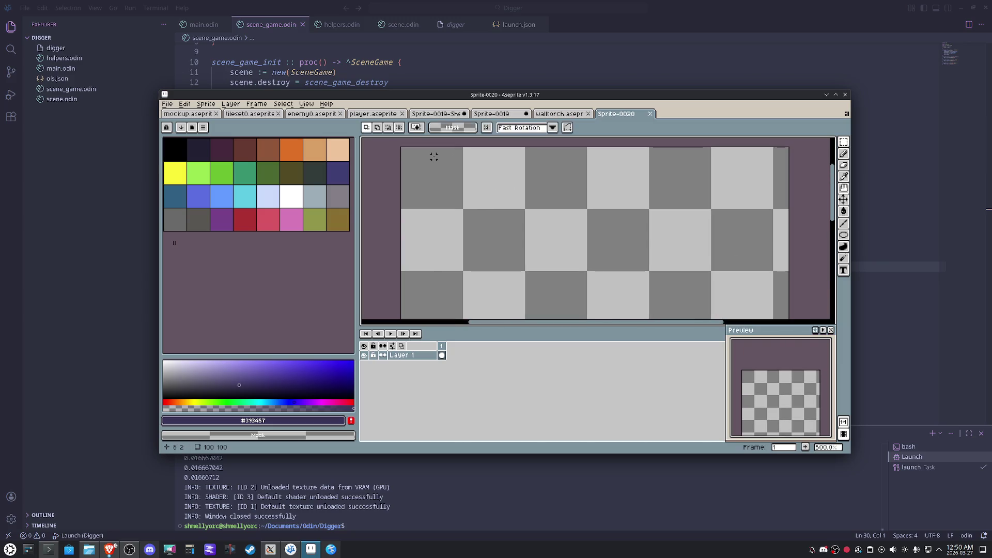
Step: Load the island-joy-16 palette preset and pick dark purple with the Pencil ready to draw
left_click(193, 128)
left_click(219, 166)
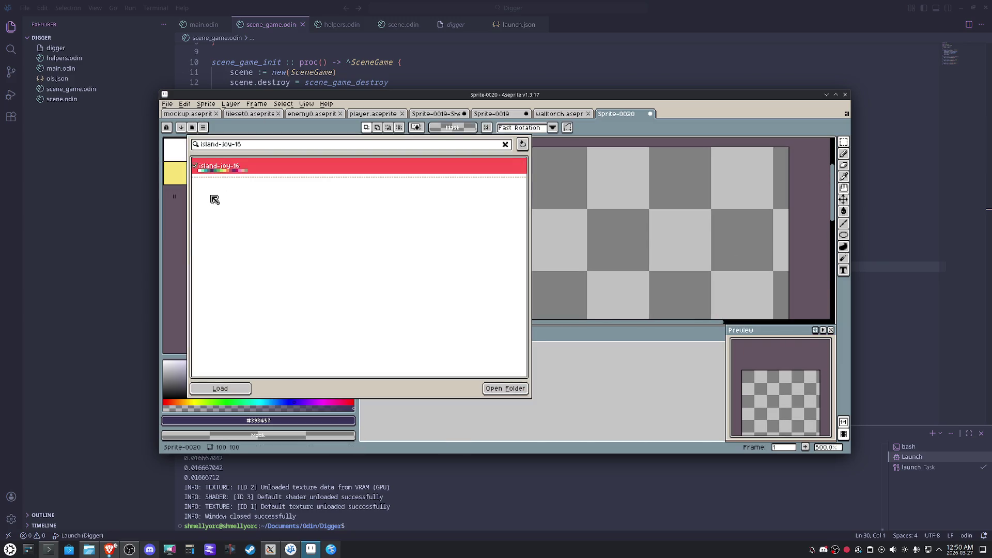
left_click(173, 259)
key("space")
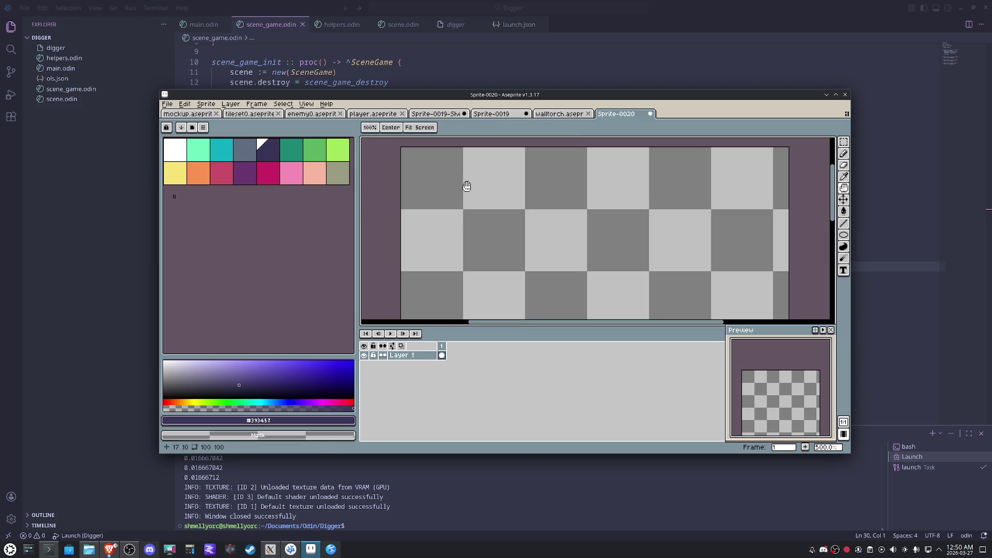
left_click_drag(466, 186, 474, 219)
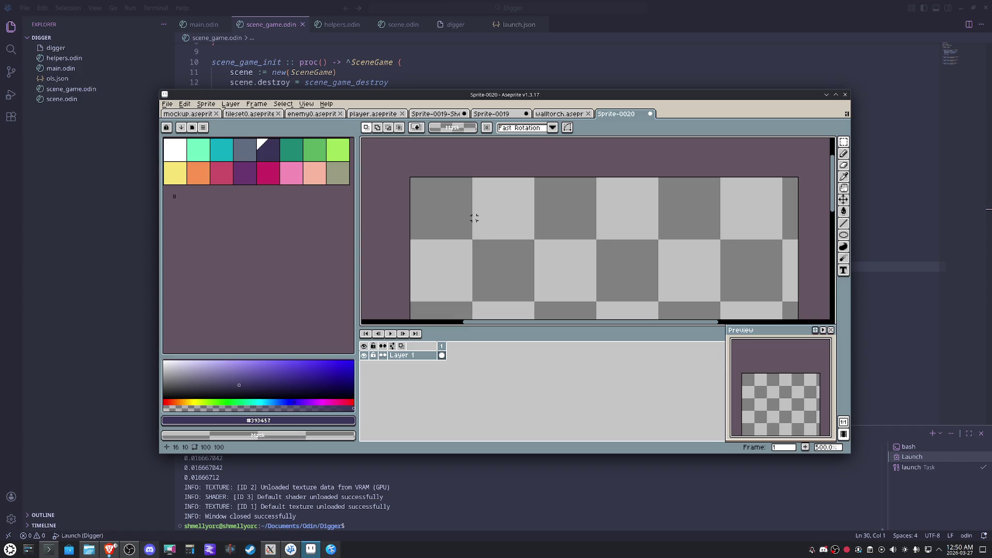
left_click(268, 150)
key("b")
scroll(441, 240, "up", 2)
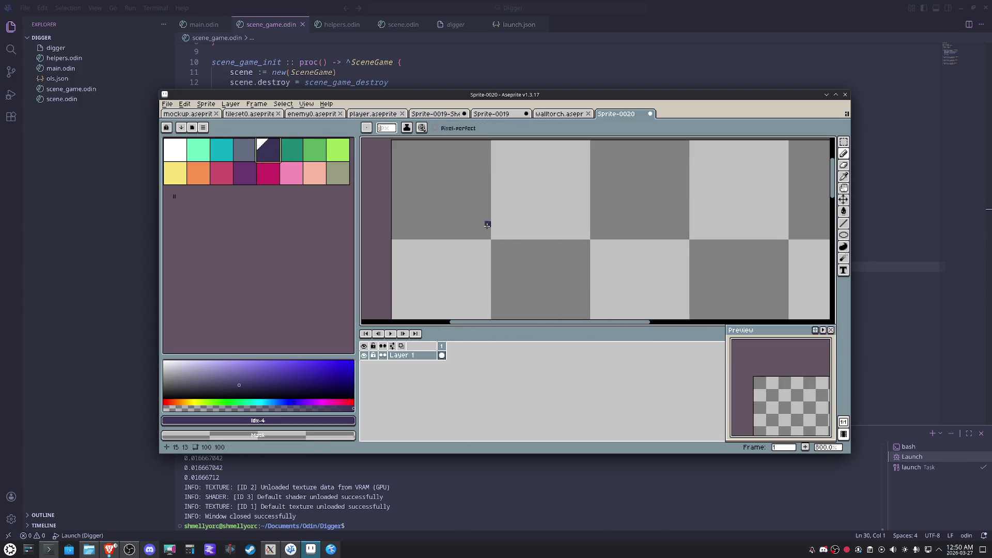
Step: Draw the outer diagonal corner and left edge of the wall piece in dark purple, undoing crooked strokes
left_click(487, 218)
mouse_move(488, 236)
left_mouse_down()
mouse_move(457, 206)
mouse_move(589, 206)
left_mouse_up()
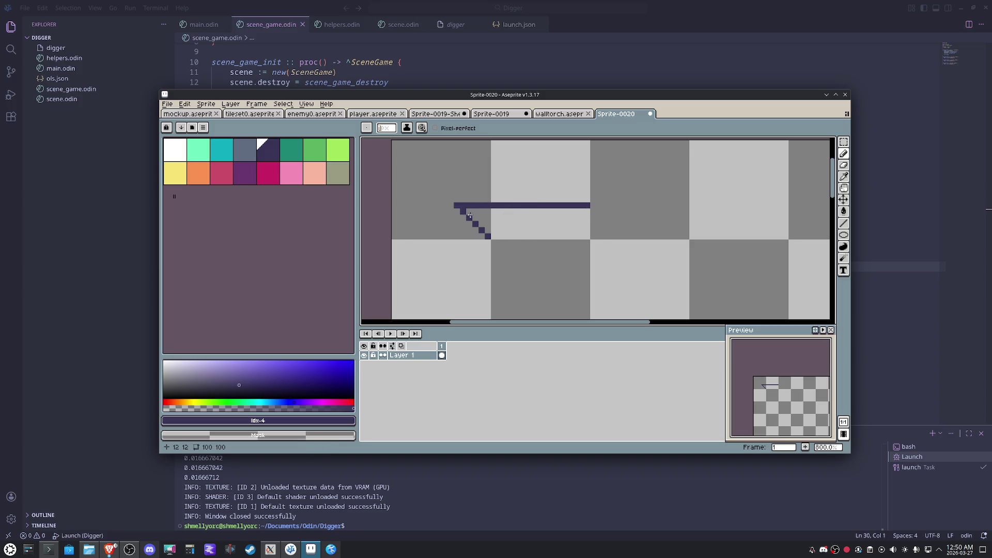
left_click_drag(457, 206, 451, 301)
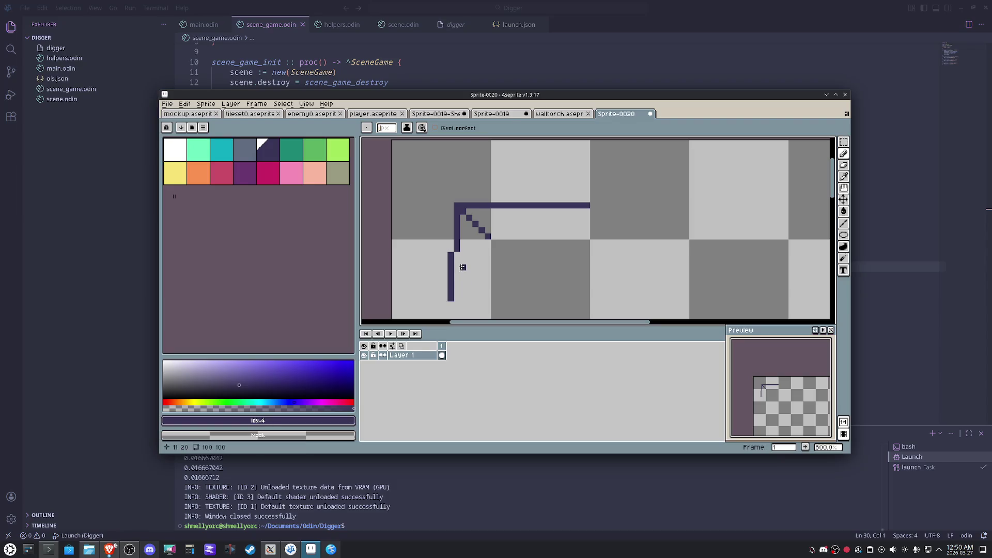
right_click(453, 253)
key("ctrl+z")
left_click_drag(457, 258, 468, 287)
scroll(456, 273, "down", 2)
scroll(456, 263, "down", 1)
key("ctrl+z")
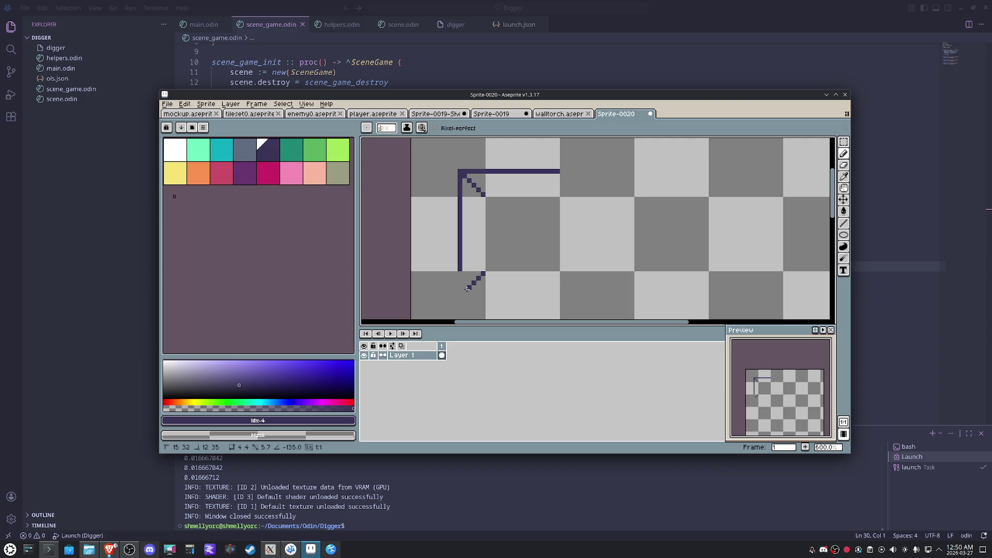
left_click(466, 288)
Step: Draw the inner vertical and top edges of the C-shape and marquee the tile around it
mouse_move(467, 288)
left_mouse_down()
mouse_move(558, 297)
mouse_move(501, 251)
left_mouse_up()
key("Escape")
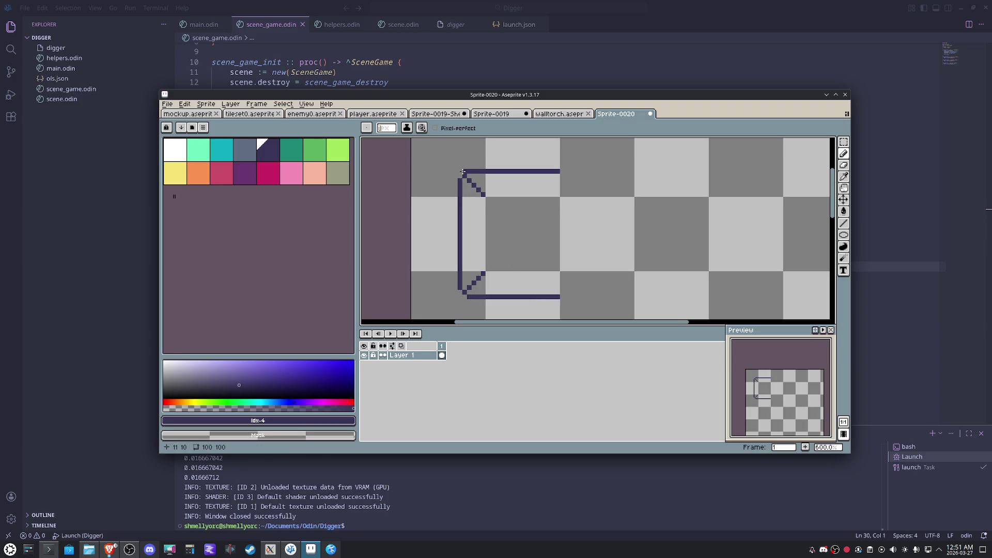
mouse_move(485, 197)
left_mouse_down()
mouse_move(482, 272)
mouse_move(560, 272)
left_mouse_up()
left_click_drag(560, 194, 485, 194)
scroll(501, 215, "down", 1)
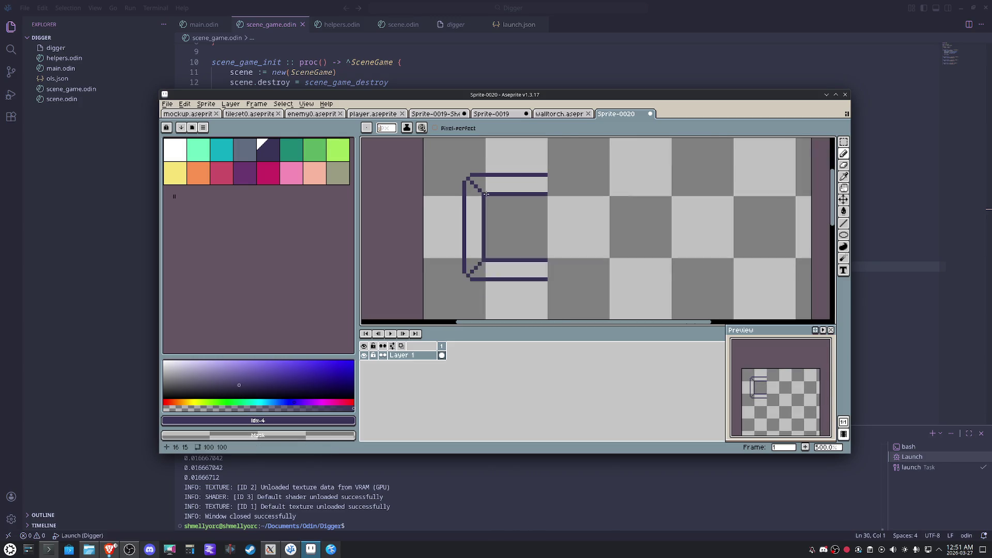
key("m")
left_click_drag(518, 299, 443, 166)
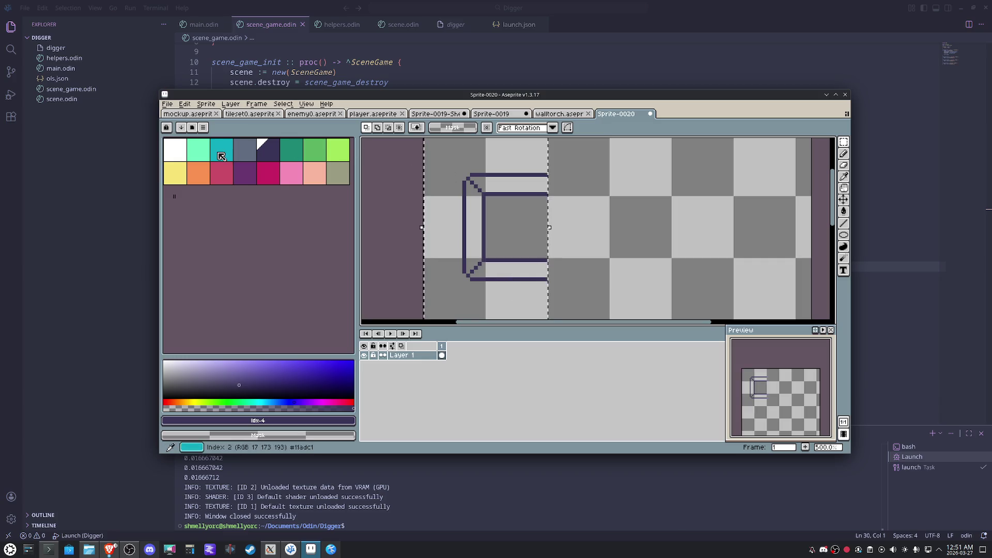
Step: Bucket-fill the three bars of the frame white and the background around it dark purple
left_click(174, 149)
key("g")
left_click(499, 185)
left_click(474, 226)
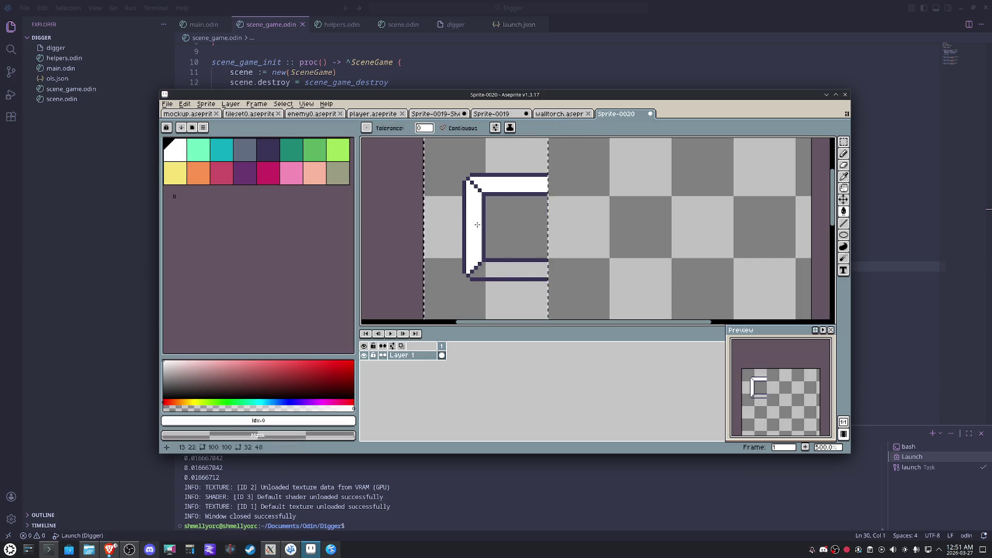
left_click(495, 269)
scroll(500, 268, "down", 2)
left_click(268, 151)
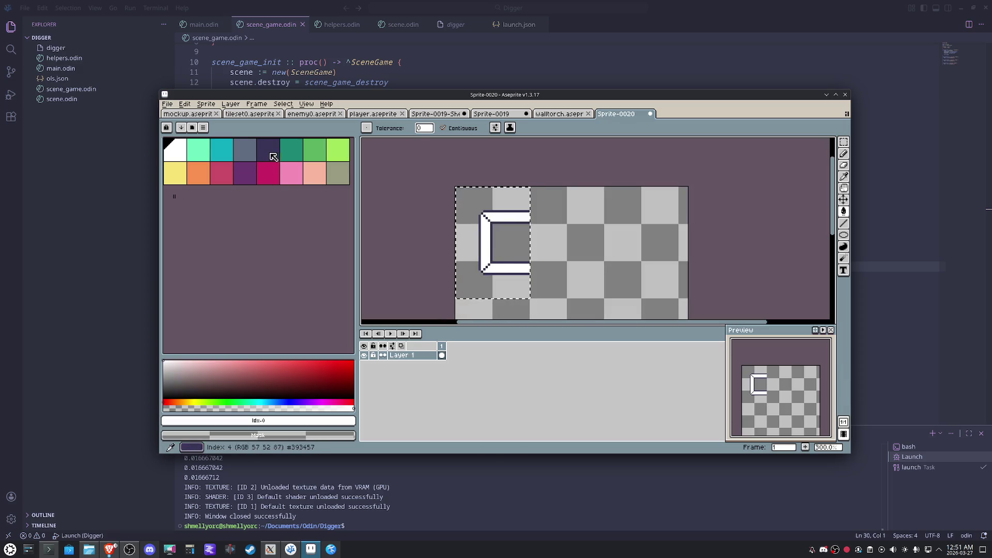
left_click(490, 288)
scroll(489, 288, "up", 4)
Step: Touch up the corner and diagonal pixels white and thicken the dark band under the inner panel
key("b")
left_click(503, 261, "alt")
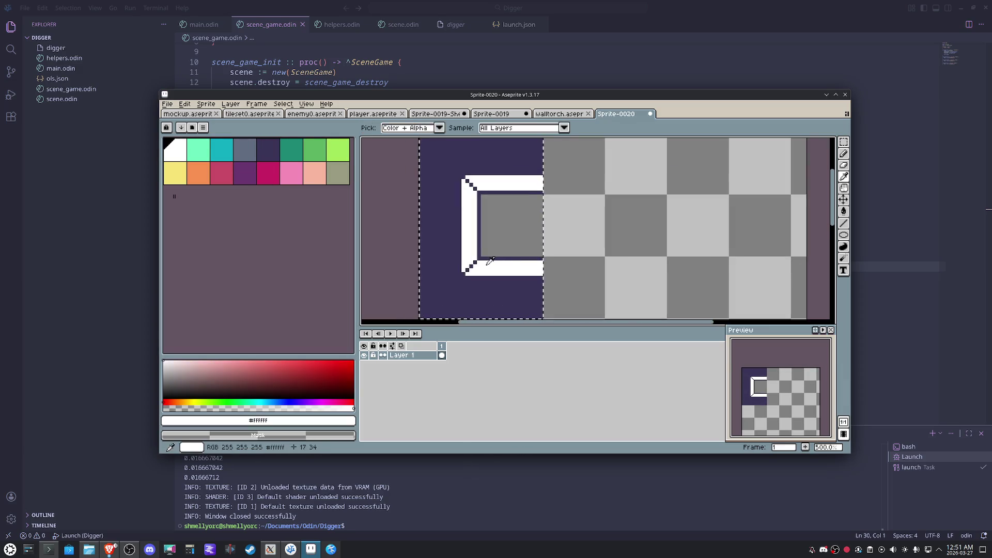
scroll(503, 261, "up", 1)
scroll(481, 267, "up", 1)
left_click(459, 272)
left_click(482, 251)
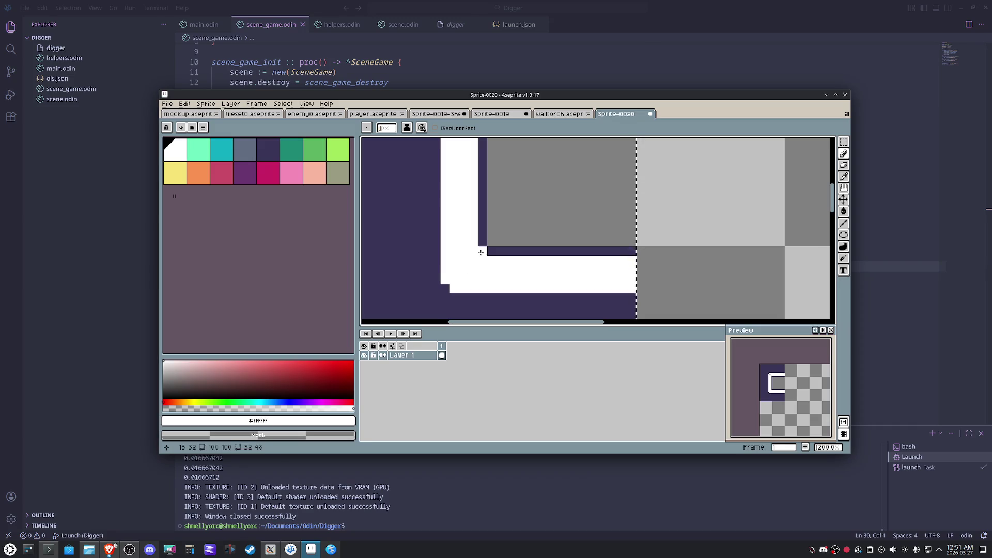
scroll(458, 248, "up", 4)
mouse_move(454, 234)
left_mouse_down()
mouse_move(424, 205)
mouse_move(432, 160)
left_mouse_up()
scroll(436, 200, "down", 4)
scroll(439, 262, "up", 2)
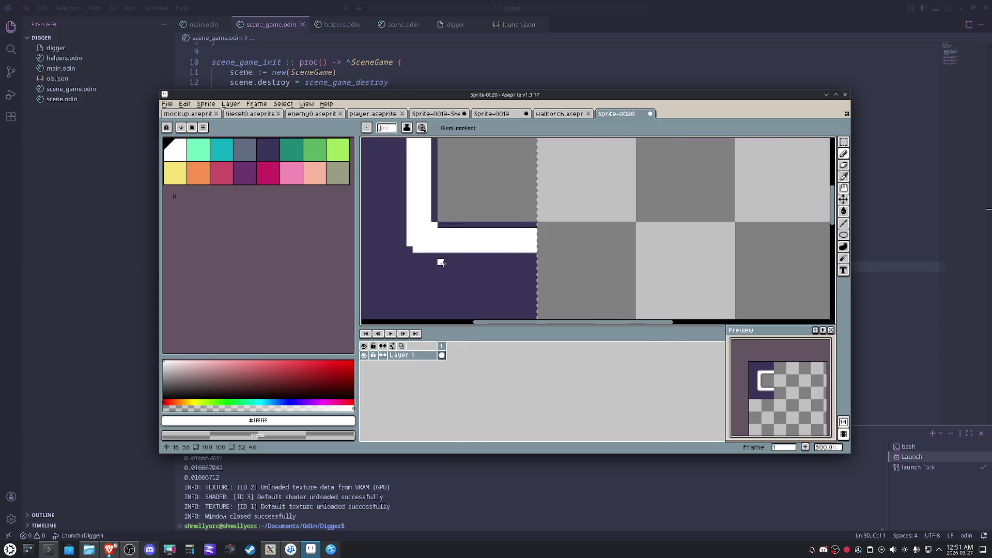
scroll(441, 264, "down", 2)
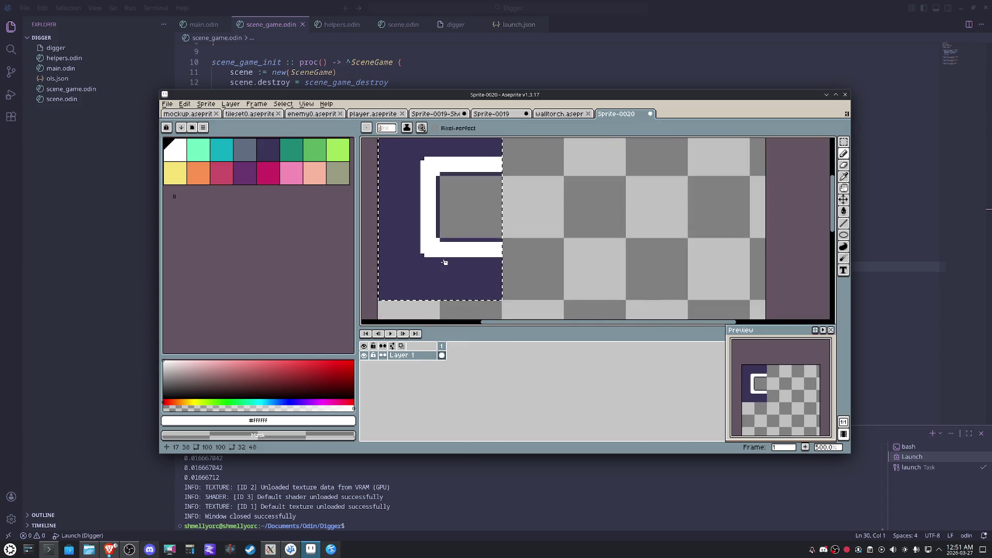
key("m")
key("b")
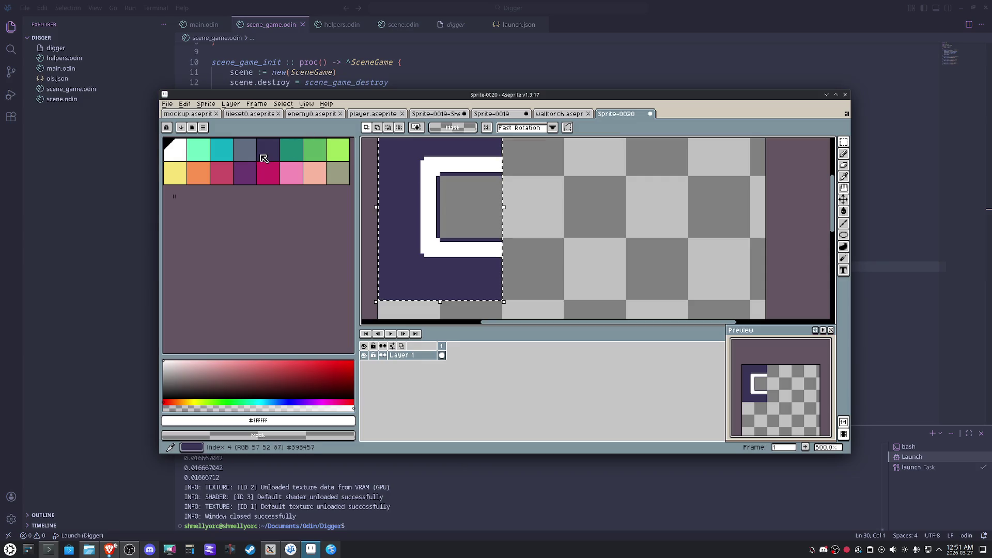
key("x")
scroll(477, 210, "up", 2)
left_click(417, 252)
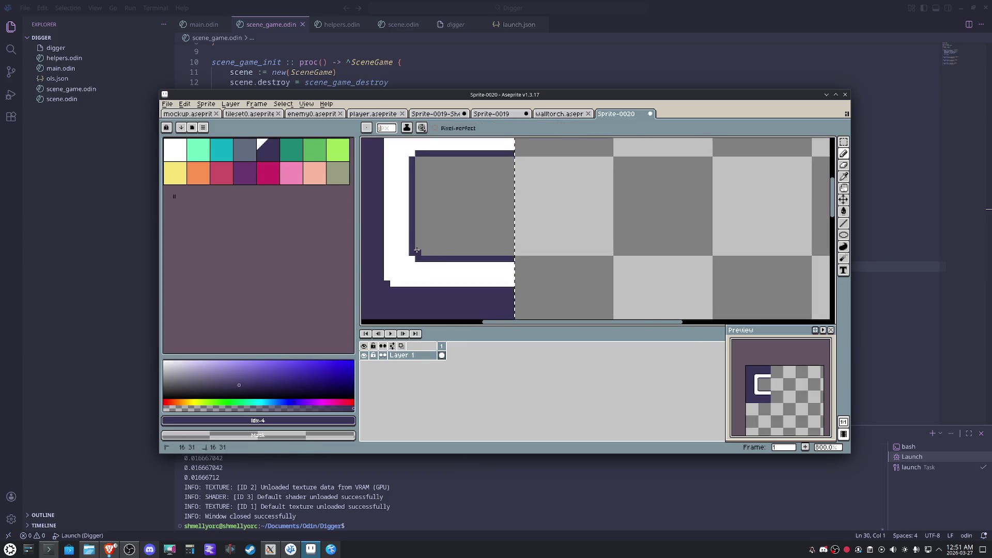
left_click(526, 251, "shift")
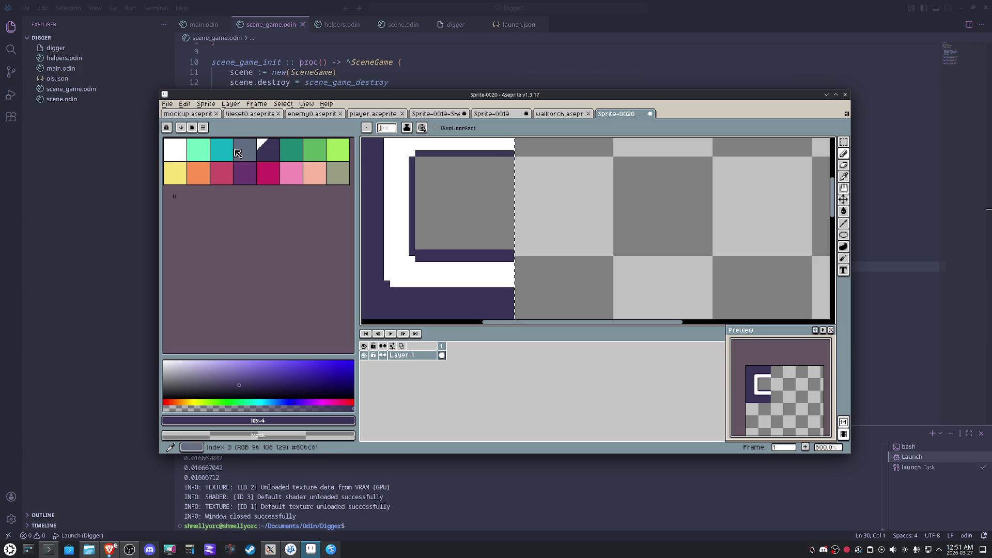
Step: Fill the inner panel grey-blue, clear the selection and bring up the Ogmo level editor
left_click(252, 157)
key("g")
left_click(450, 210)
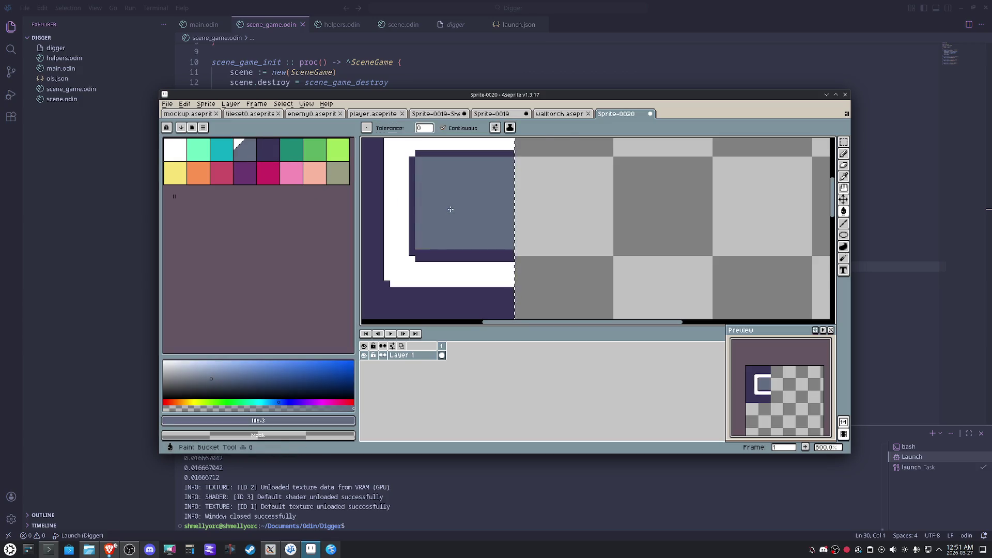
key("h")
scroll(496, 232, "down", 3)
mouse_move(522, 240)
left_mouse_down()
mouse_move(483, 237)
mouse_move(545, 208)
left_mouse_up()
key("ctrl+d")
key("m")
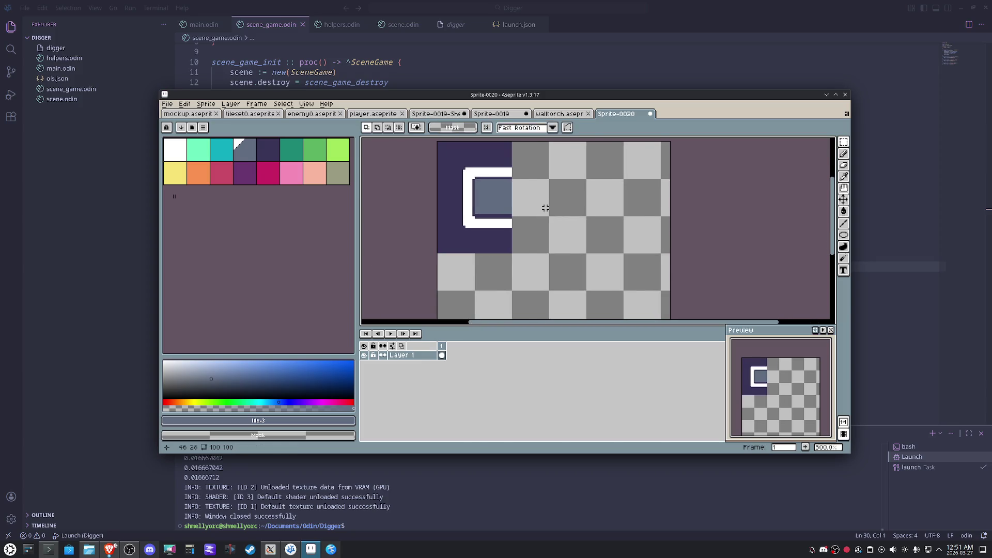
left_click(270, 551)
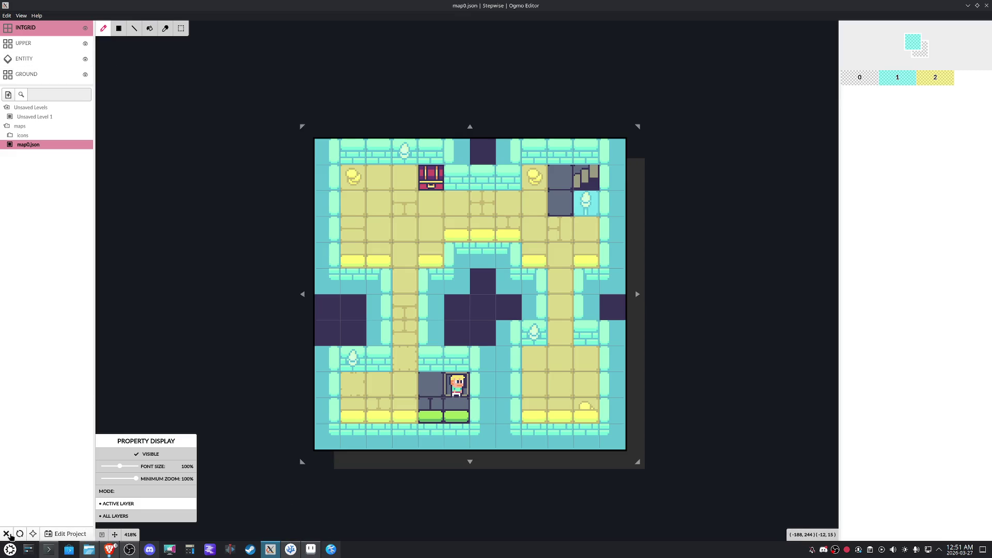
Step: Close the map0.json level to return to Ogmo's start screen
left_click(7, 535)
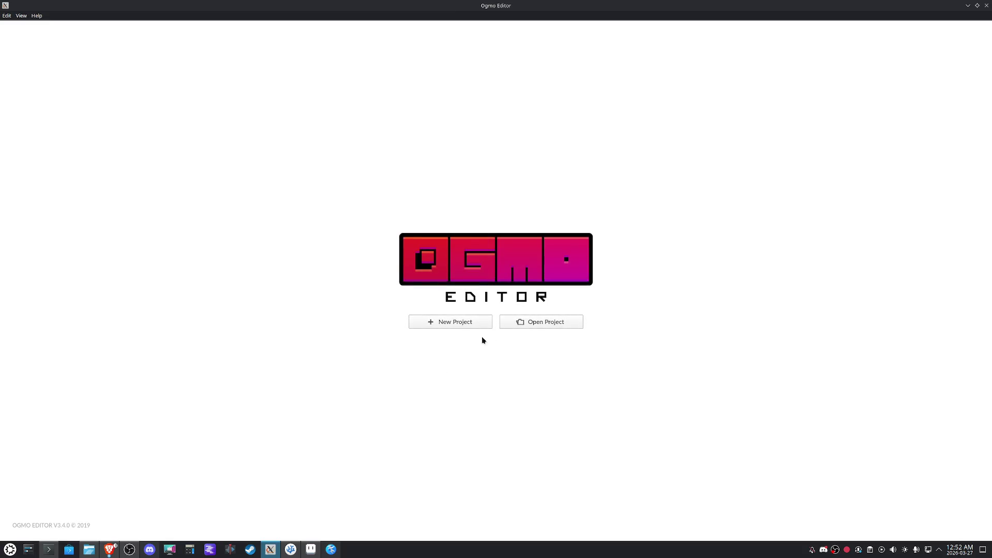
Step: Return to Aseprite and enlarge its window toward both corners of the screen
left_click(310, 551)
scroll(568, 226, "down", 1)
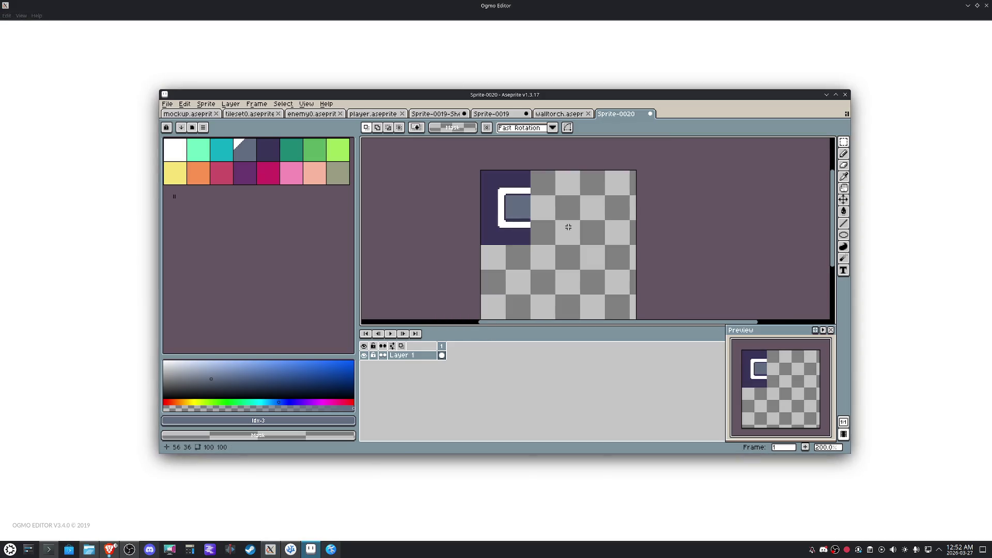
left_click_drag(567, 224, 517, 228)
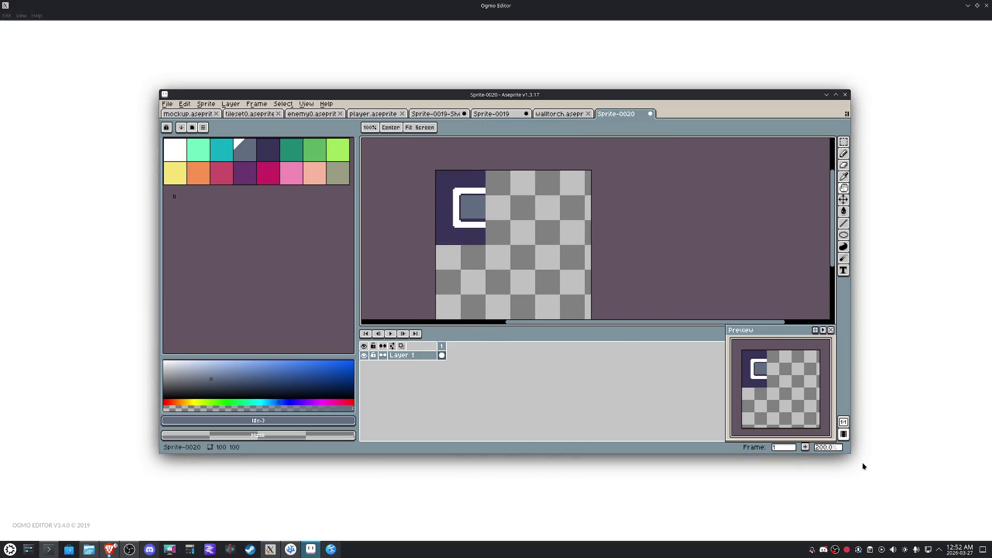
left_click_drag(849, 457, 966, 522)
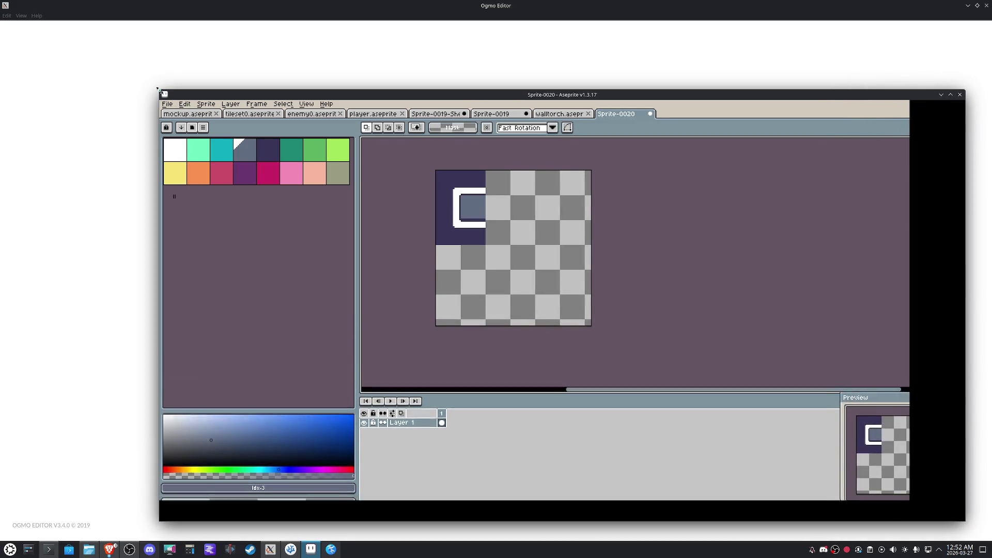
left_click_drag(160, 92, 28, 33)
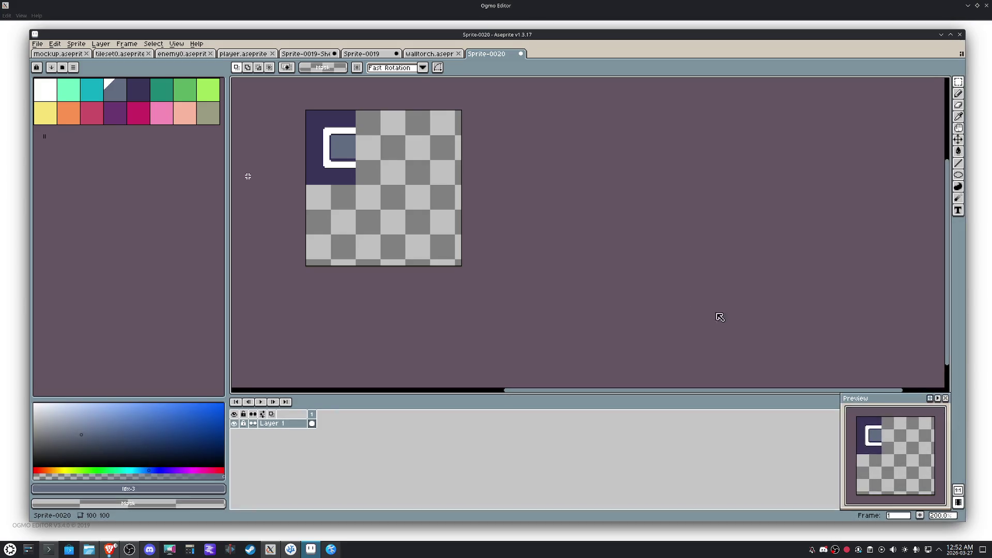
key("h")
mouse_move(377, 187)
left_mouse_down()
mouse_move(505, 290)
mouse_move(468, 243)
left_mouse_up()
Step: Select the whole canvas and trim the sprite down to 96×96 via Sprite > Trim
key("m")
left_click_drag(380, 159, 395, 178)
key("ctrl+a")
left_click(76, 44)
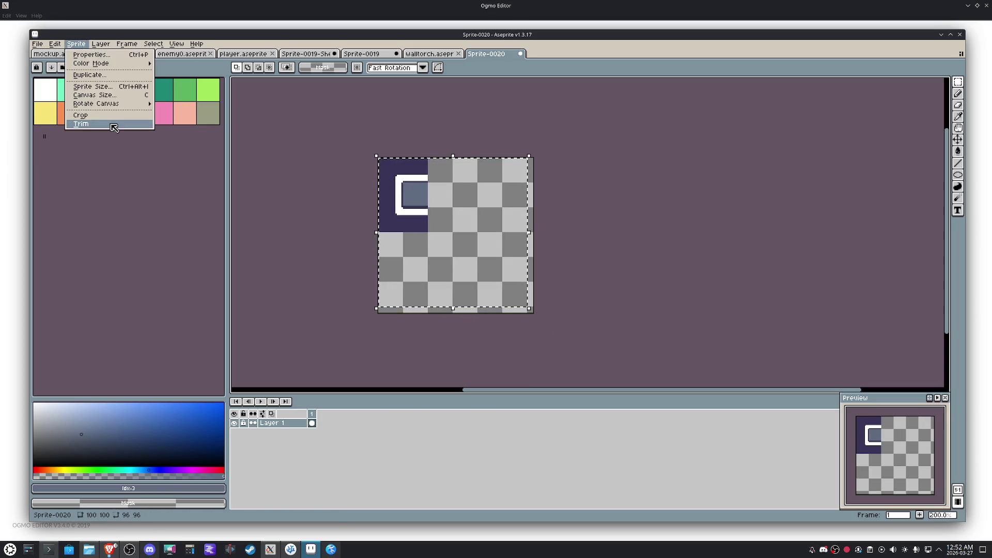
left_click(112, 117)
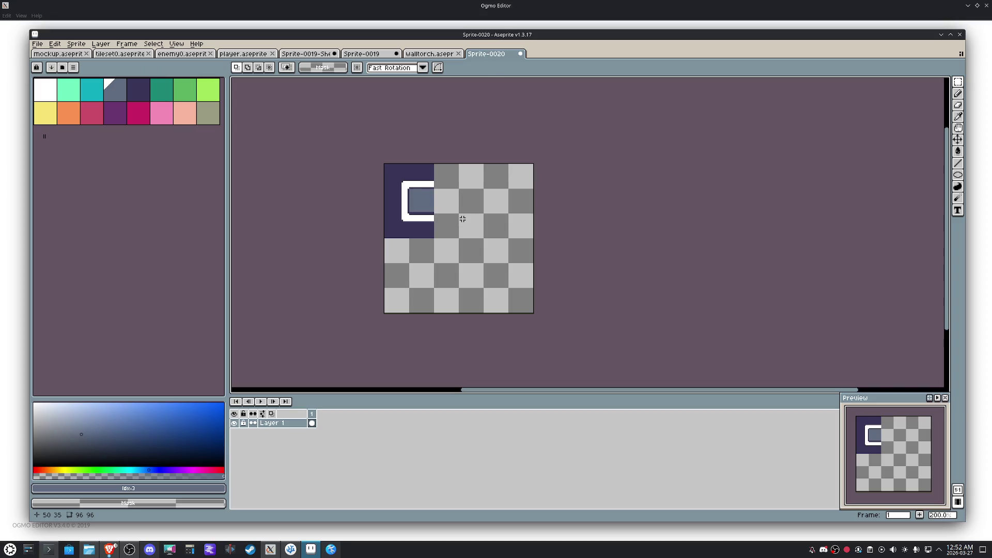
scroll(432, 191, "up", 3)
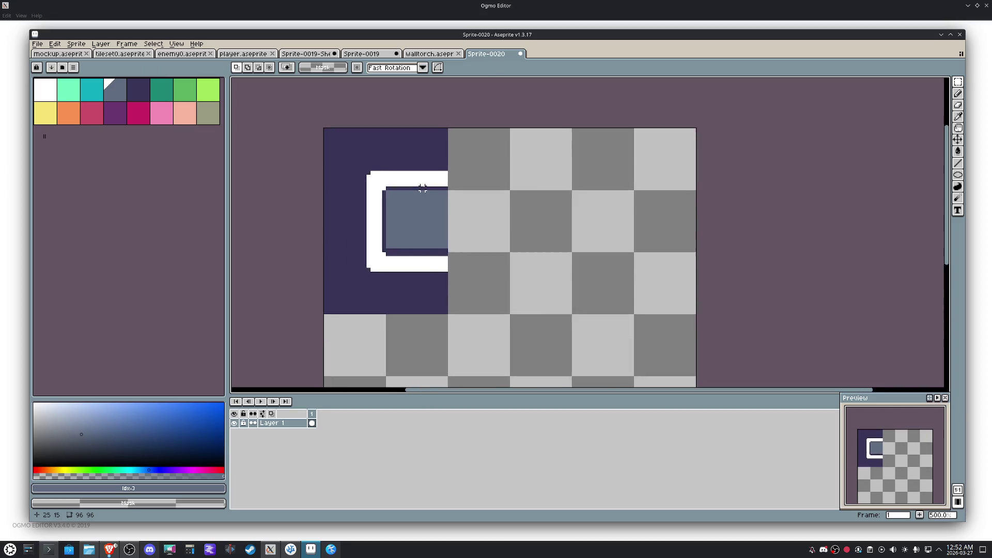
scroll(422, 190, "up", 1)
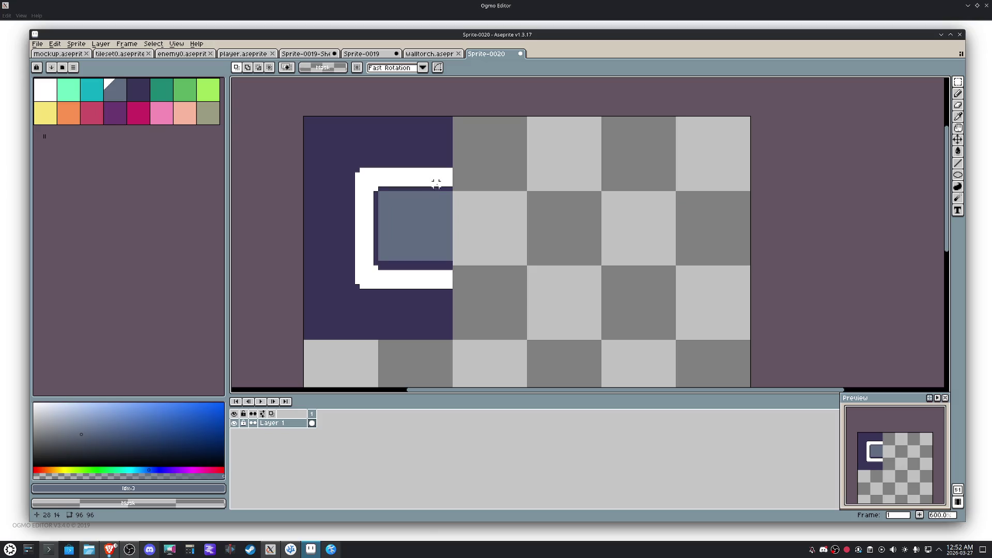
scroll(496, 290, "up", 2)
Step: Sample the dark purple and draw the outer and inner outlines of an L-shaped bend running right then down
key("i")
left_click(430, 256)
key("b")
left_click(487, 258)
left_click(576, 261, "shift")
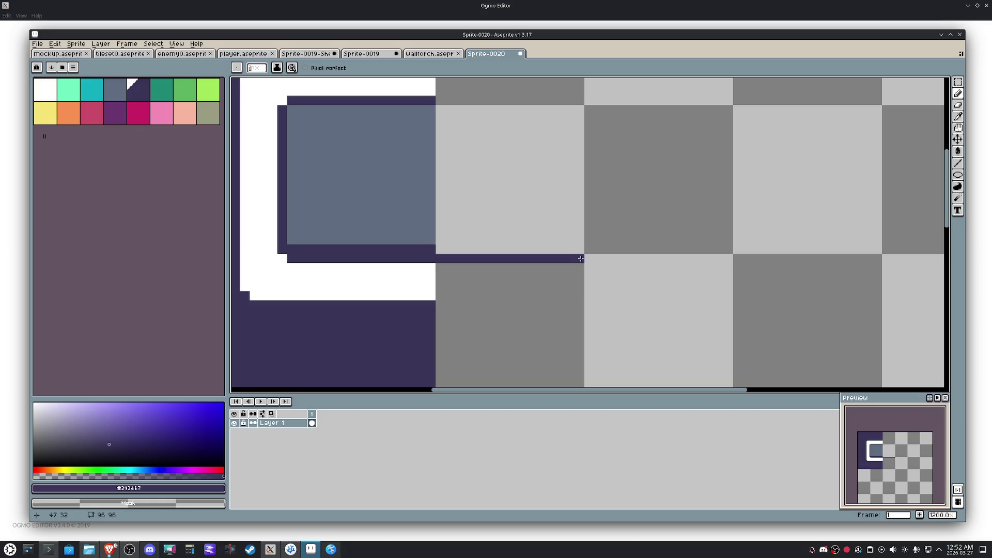
left_click_drag(581, 259, 584, 182)
left_click(586, 323, "shift")
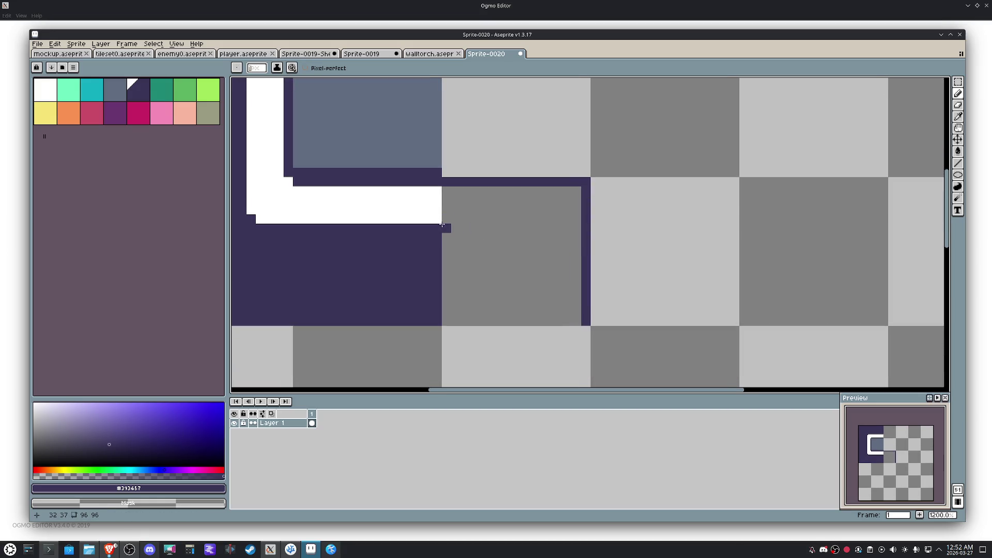
left_click(539, 228, "shift")
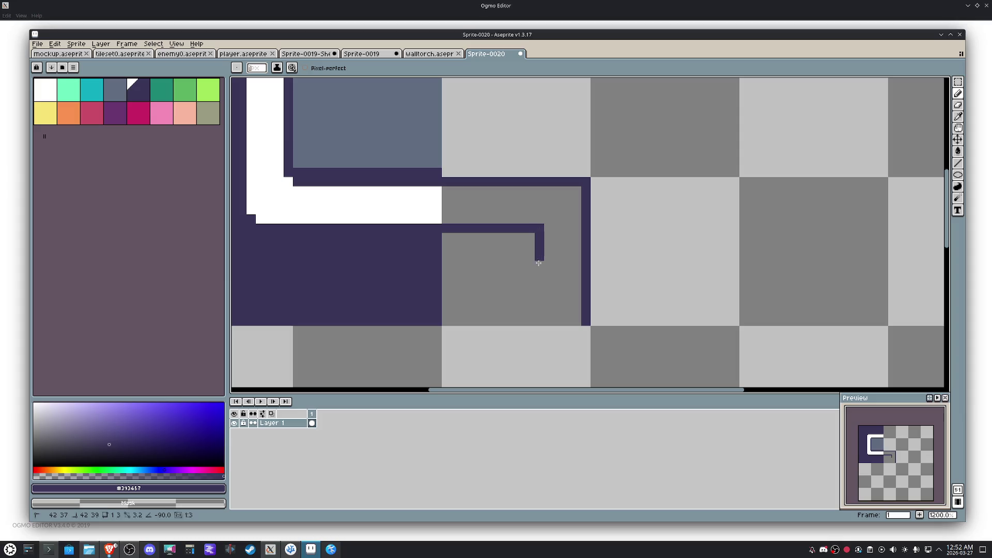
left_click(540, 324, "shift")
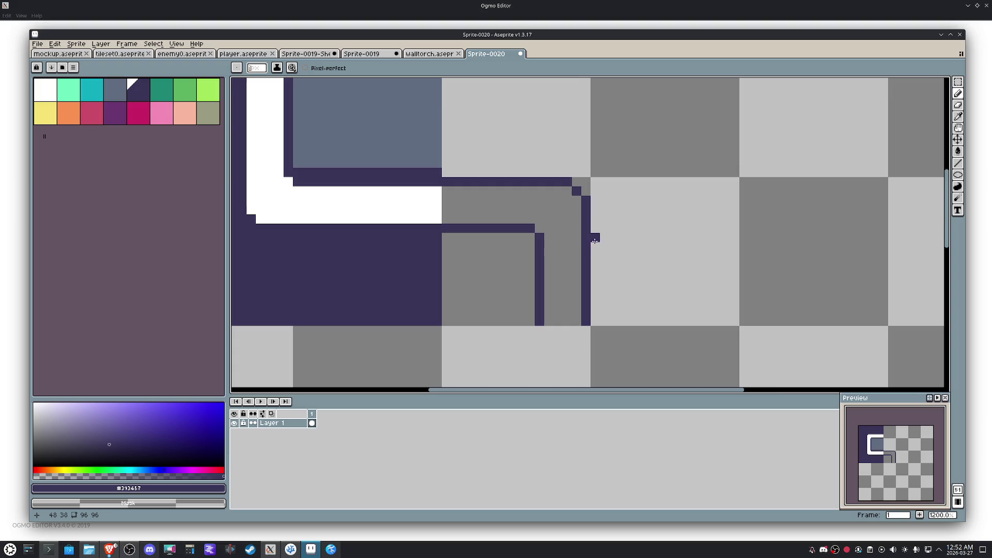
scroll(595, 240, "down", 1)
scroll(553, 284, "down", 1)
mouse_move(498, 327)
left_mouse_down()
mouse_move(462, 327)
mouse_move(509, 288)
left_mouse_up()
Step: Fill the area behind the bend dark purple and the L-shaped strip white
key("g")
left_click(489, 301)
key("m")
key("g")
left_click(461, 251, "alt")
left_click(504, 253)
Step: Marquee the white bend tile and move it one tile down and left beneath the wall tile
key("m")
scroll(509, 261, "down", 2)
scroll(505, 217, "up", 2)
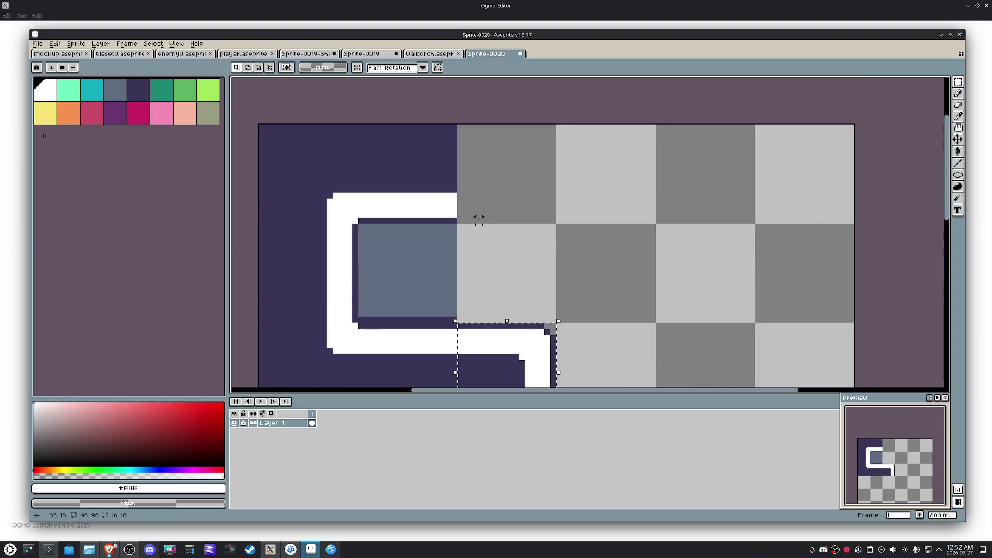
key("i")
key("m")
scroll(490, 216, "down", 2)
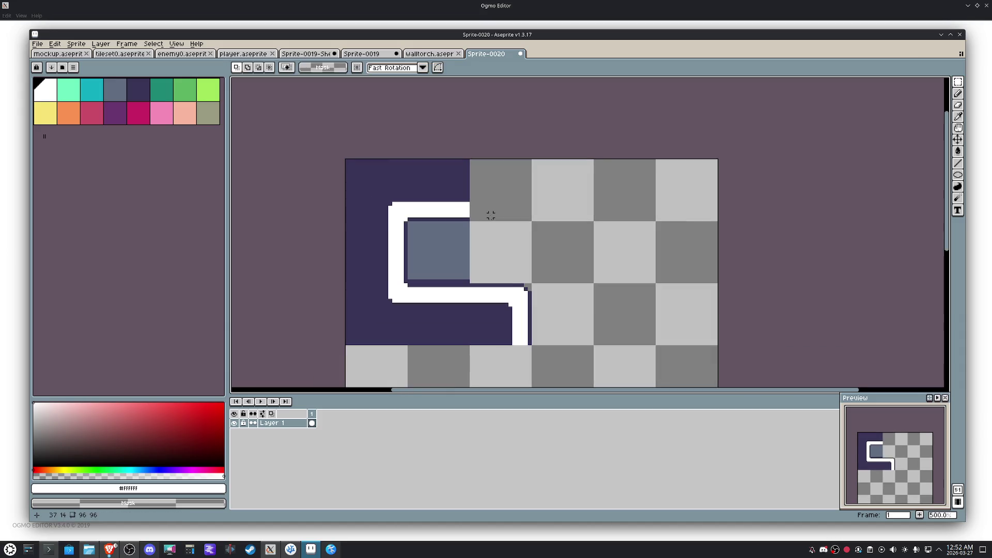
left_click_drag(514, 301, 474, 341)
scroll(512, 212, "up", 1)
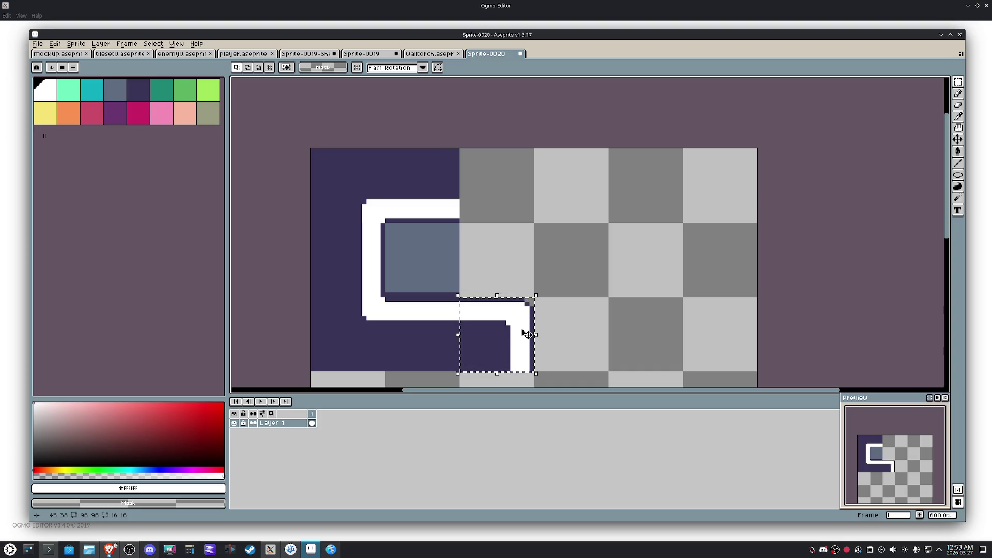
scroll(524, 334, "down", 1)
left_click_drag(520, 288, 534, 182)
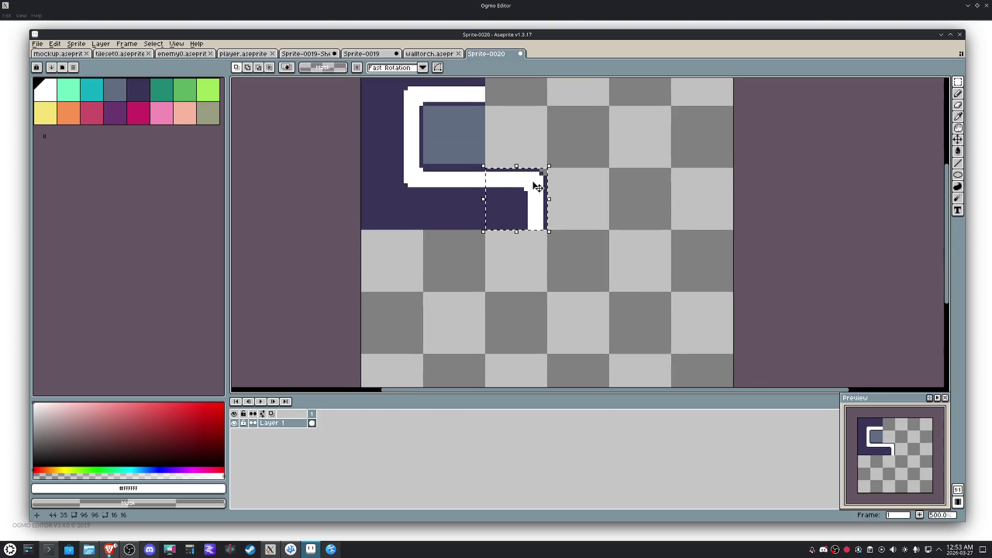
key("shift+Down")
key("shift+Left")
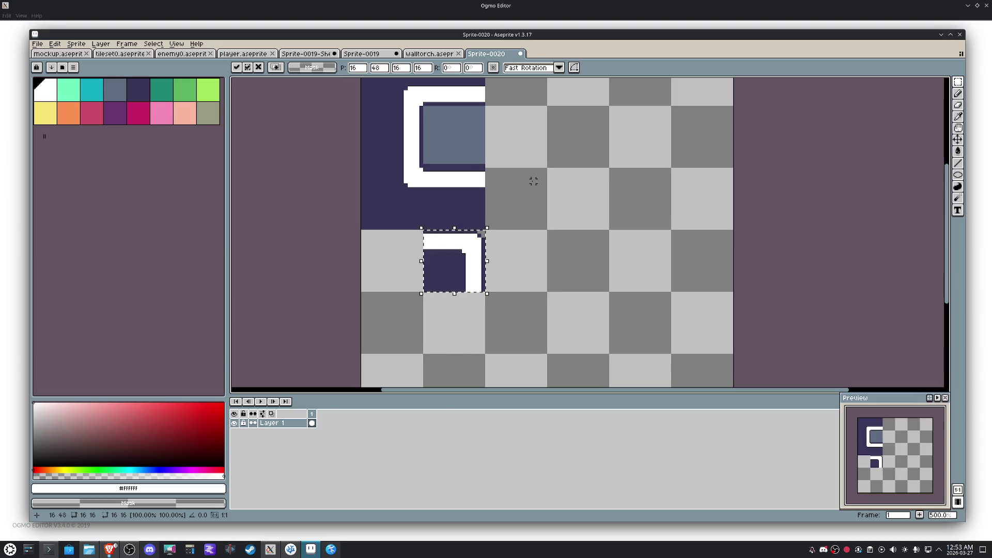
Step: Paste a horizontally mirrored copy beside the bend to form a capped piece, then start a dark top outline rightward
key("ctrl+c")
key("ctrl+v")
key("shift+Left")
key("shift+h")
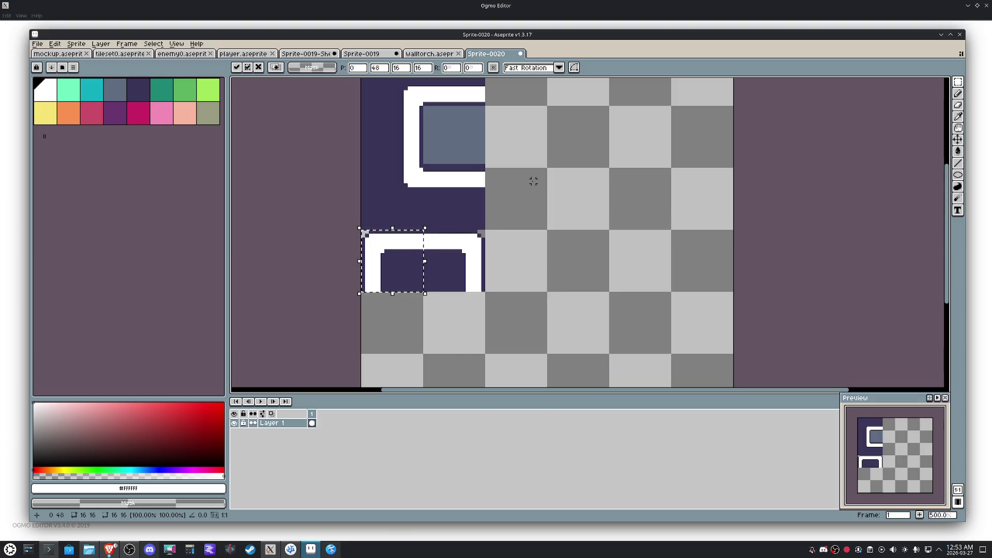
key("Return")
left_click_drag(530, 190, 492, 238)
scroll(492, 238, "up", 2)
key("alt")
left_click(432, 171)
mouse_move(432, 172)
left_mouse_down()
mouse_move(525, 174)
mouse_move(524, 102)
left_mouse_up()
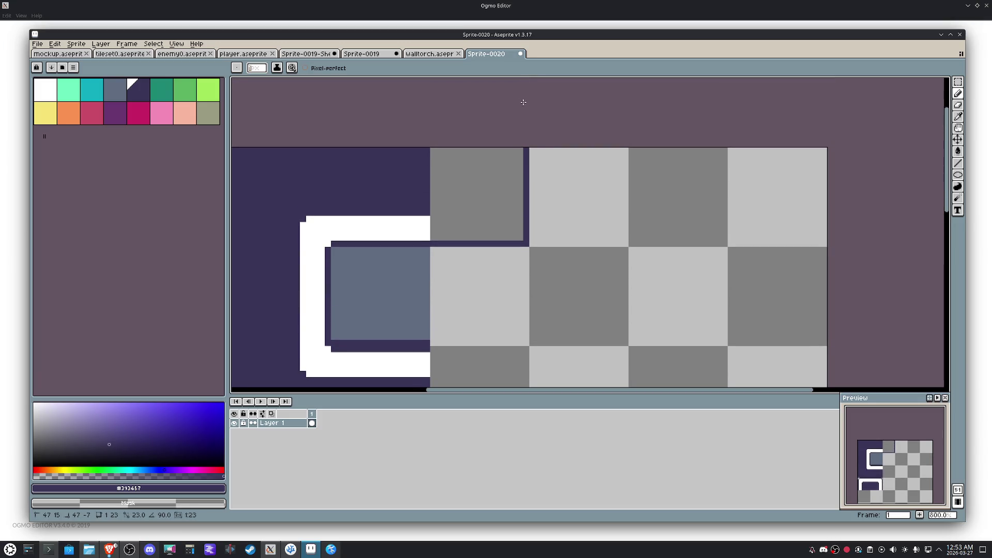
Step: Outline an upward bend, fill behind it dark purple and the strip white, undoing the wrong purple fill
mouse_move(432, 212)
left_mouse_down()
mouse_move(497, 213)
mouse_move(503, 146)
mouse_move(495, 145)
left_mouse_up()
key("g")
left_click(457, 177)
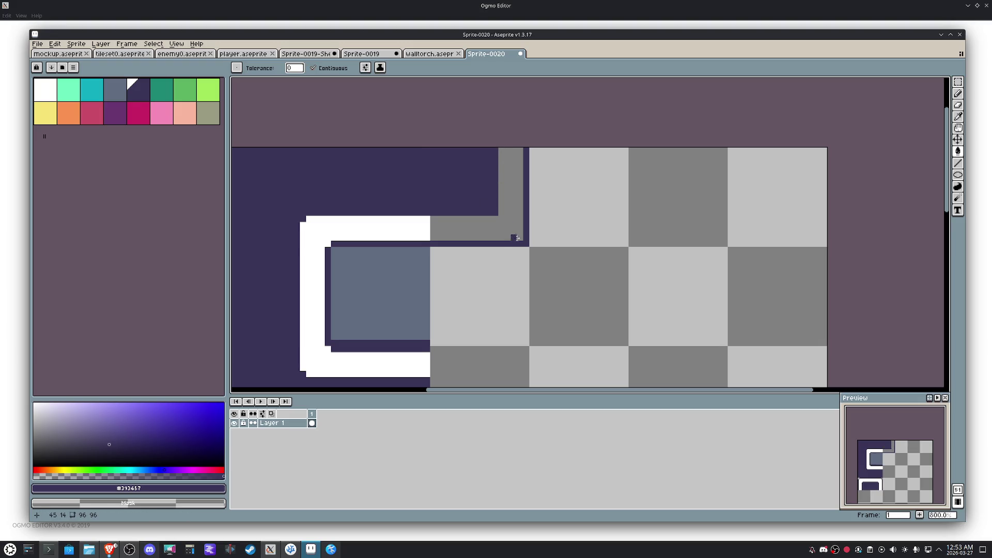
left_click(520, 238)
key("ctrl+z")
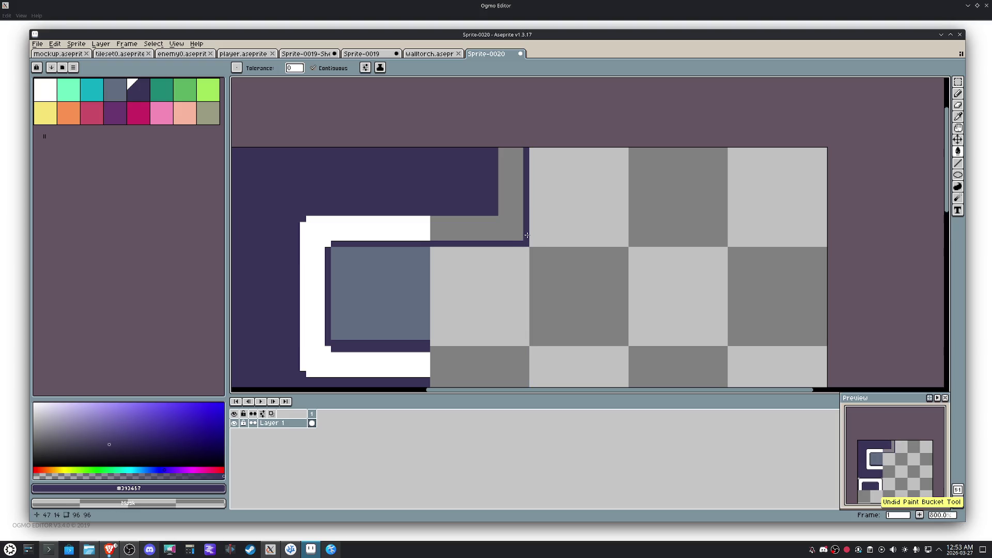
key("b")
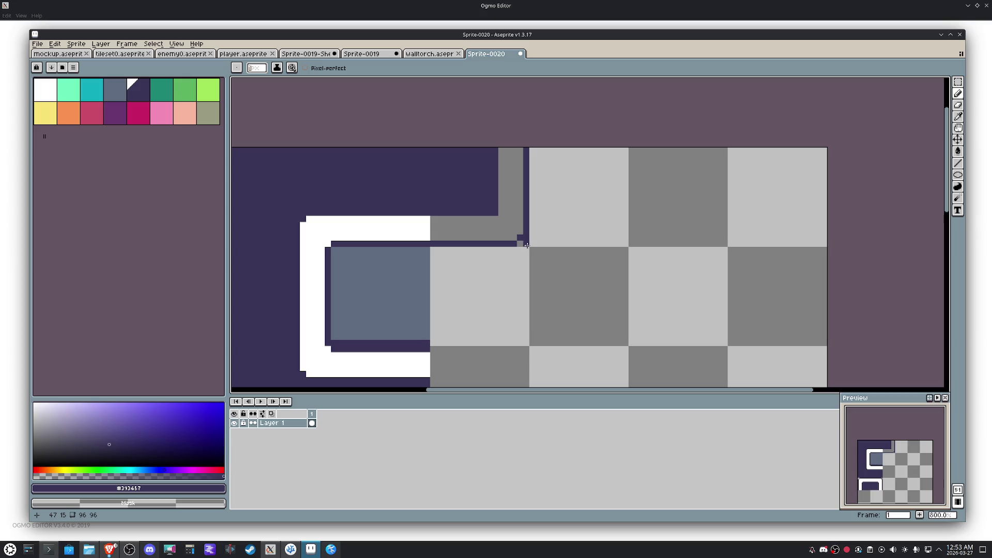
key("i")
left_click(421, 228)
key("g")
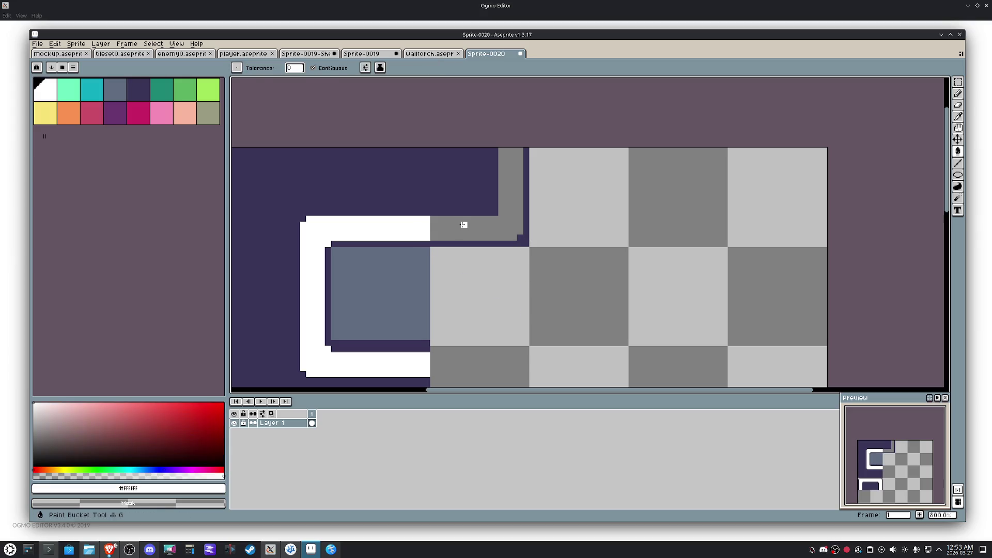
left_click(463, 223)
Step: Marquee the top-right corner tile and arrow-key it down beneath the capped piece, closing the bordered square
key("i")
key("b")
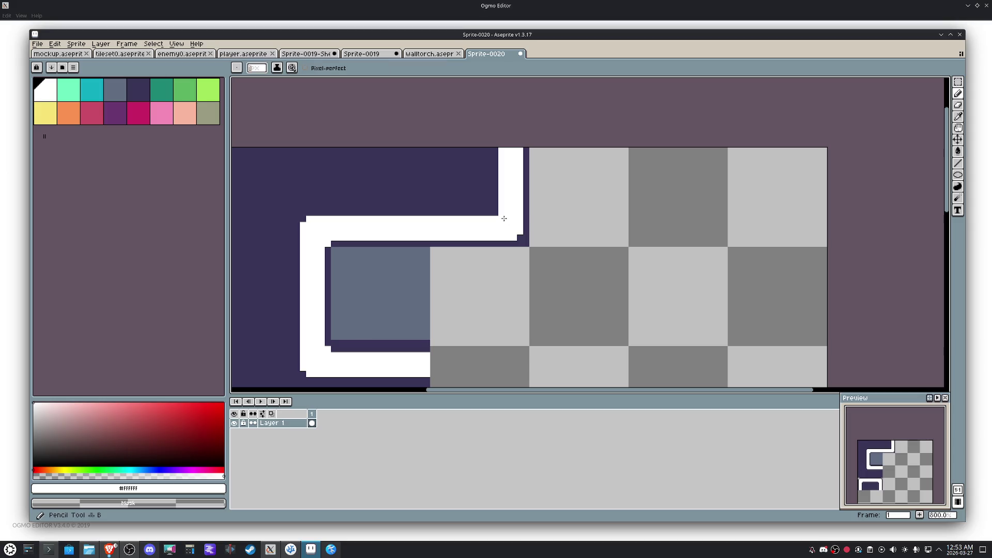
scroll(495, 212, "down", 2)
left_click_drag(519, 224, 505, 160)
scroll(509, 159, "down", 1)
key("m")
key("shift+Down")
key("shift+Down")
key("shift+Down")
key("shift+Down")
key("shift+Left")
key("shift+Left")
key("shift+Right")
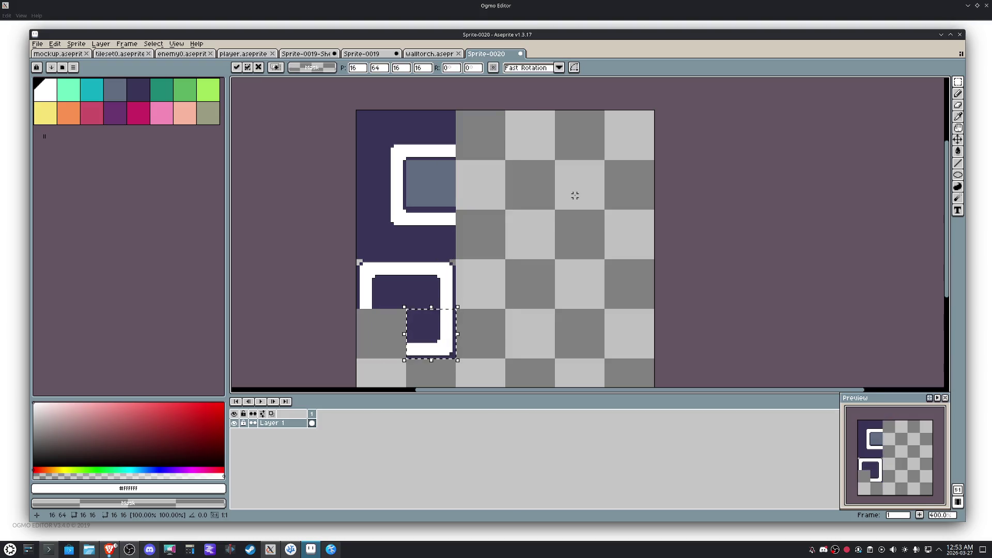
Step: Drop the corner tile, then shift the left column of three tiles one tile right
key("shift+Left")
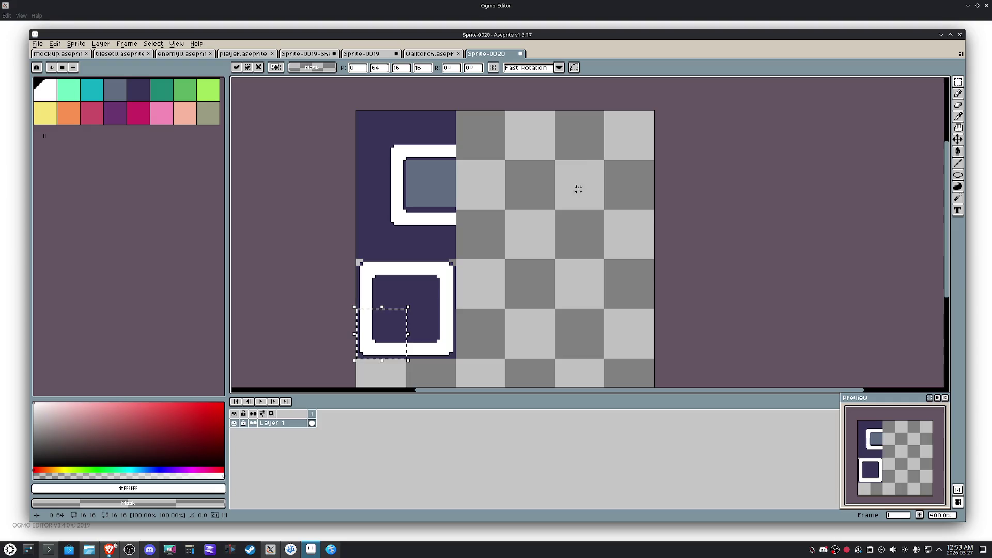
key("ctrl+d")
left_click_drag(581, 155, 406, 180)
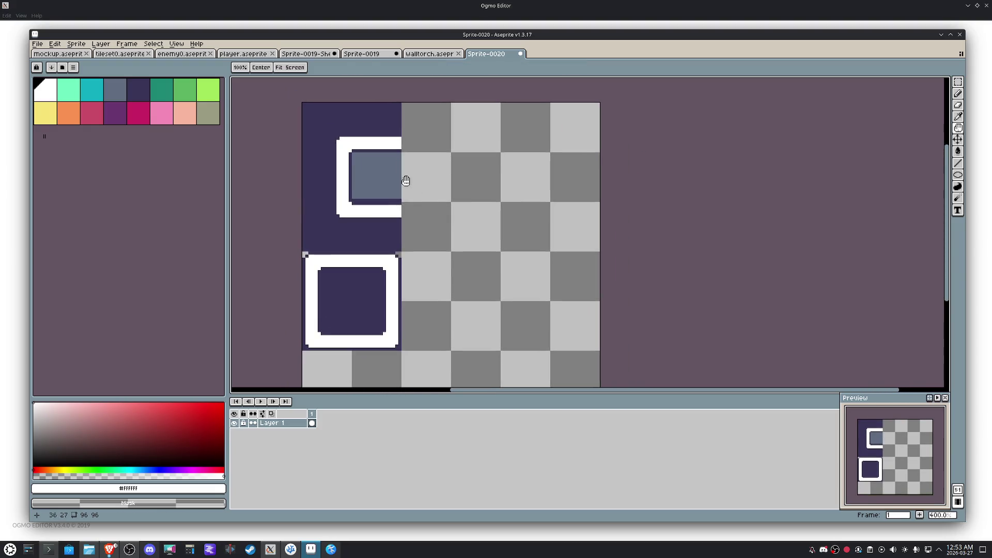
key("m")
left_click_drag(304, 103, 351, 250)
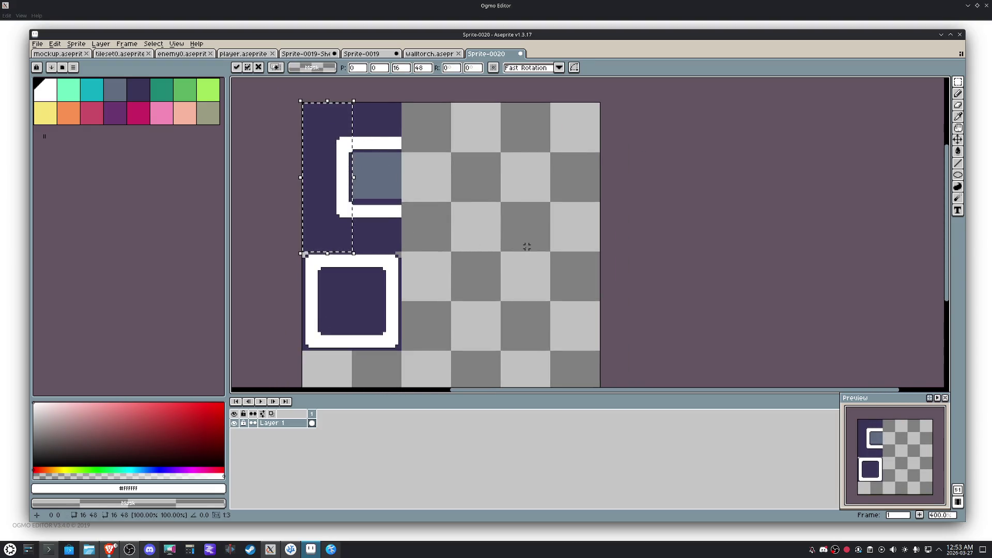
key("shift+Right")
key("ctrl+d")
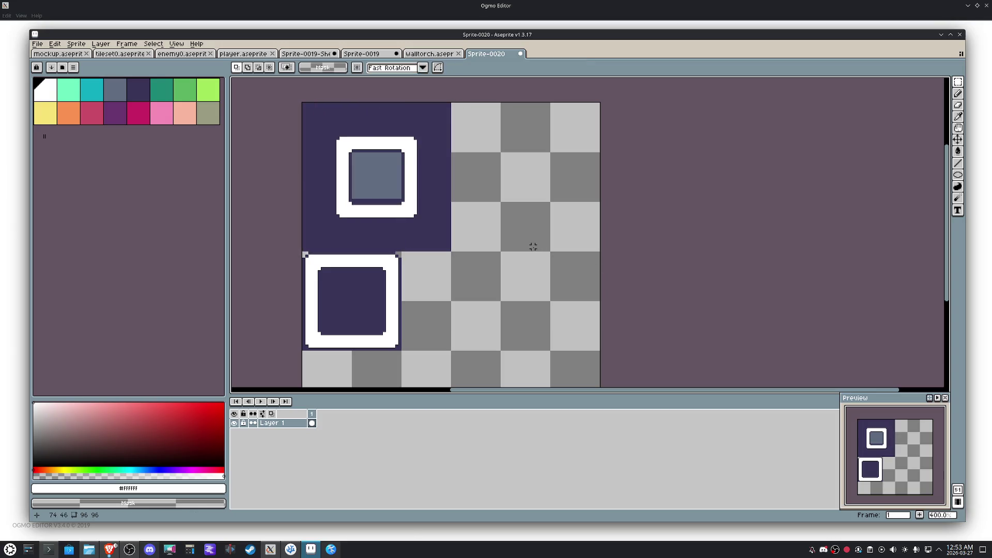
Step: Move the inner grey square down into the bottom-left corner tile
left_click(396, 180)
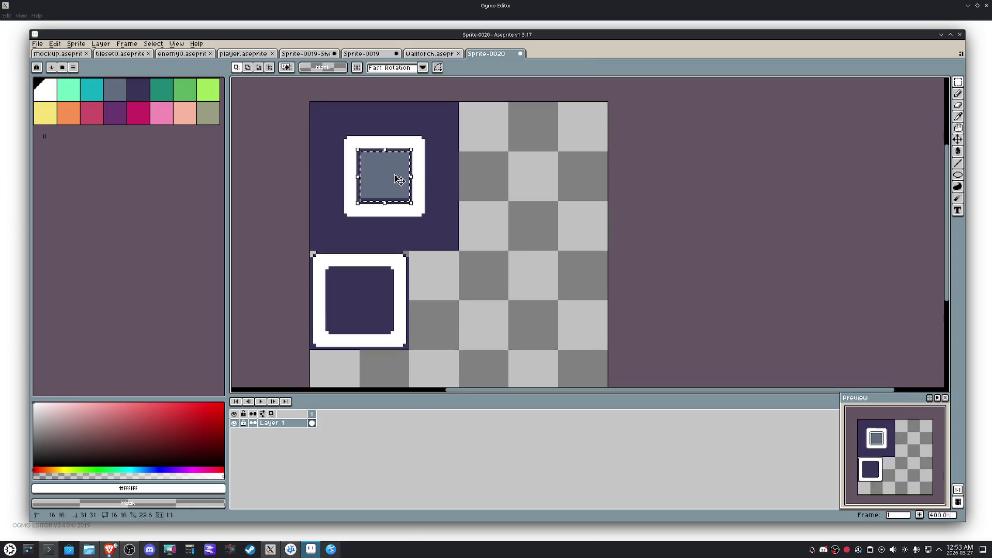
key("shift+Down")
key("shift+Down")
key("shift+Right")
key("shift+Down")
scroll(537, 203, "down", 2)
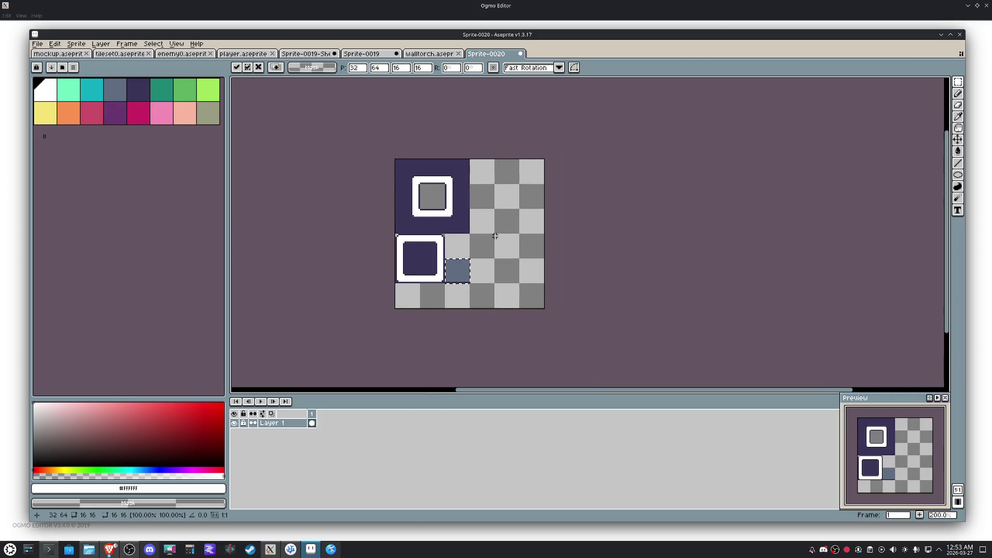
key("shift+Down")
key("shift+Left")
key("shift+Left")
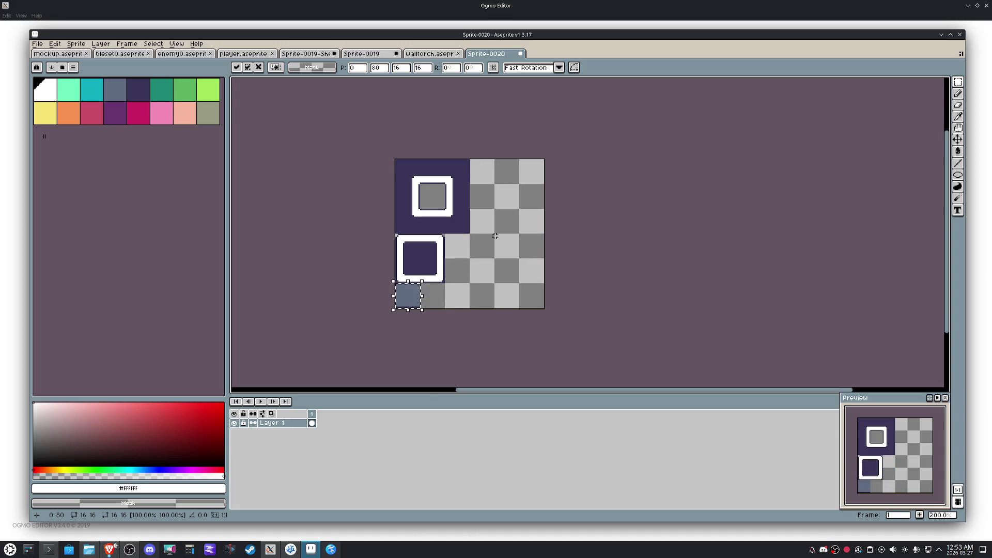
key("ctrl+d")
scroll(460, 297, "up", 3)
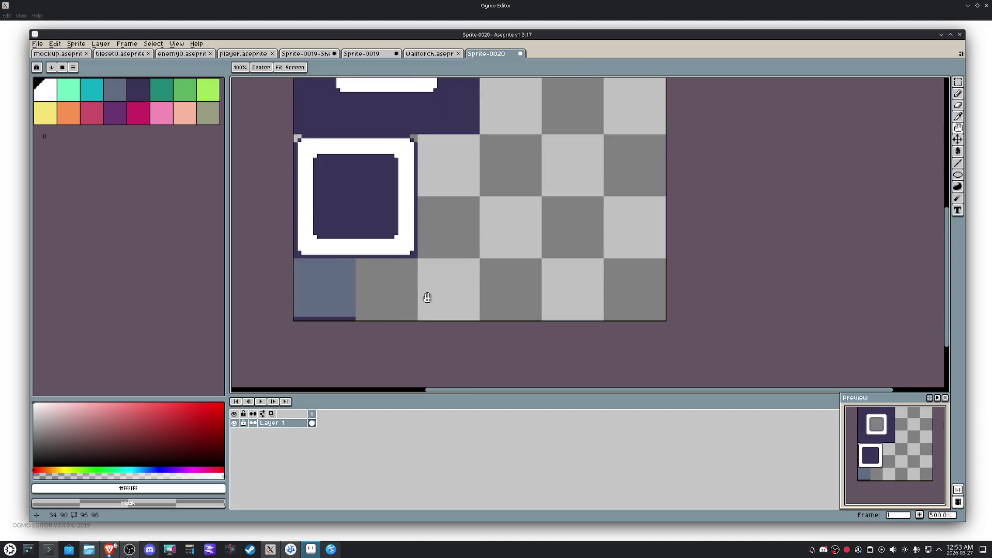
Step: Duplicate the grey tile twice to the right into a three-tile strip along the bottom row
key("ctrl+shift+d")
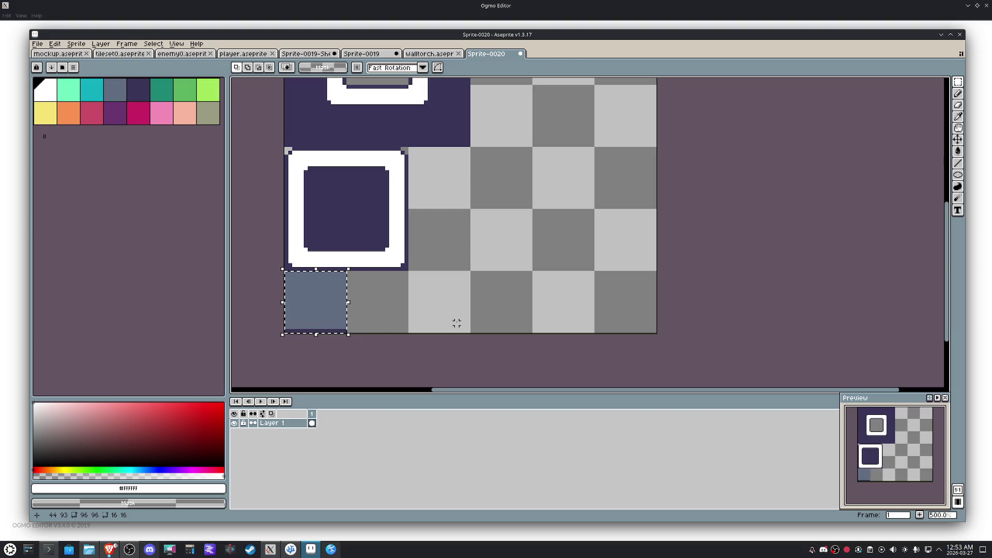
key("ctrl+c")
key("ctrl+v")
key("shift+Right")
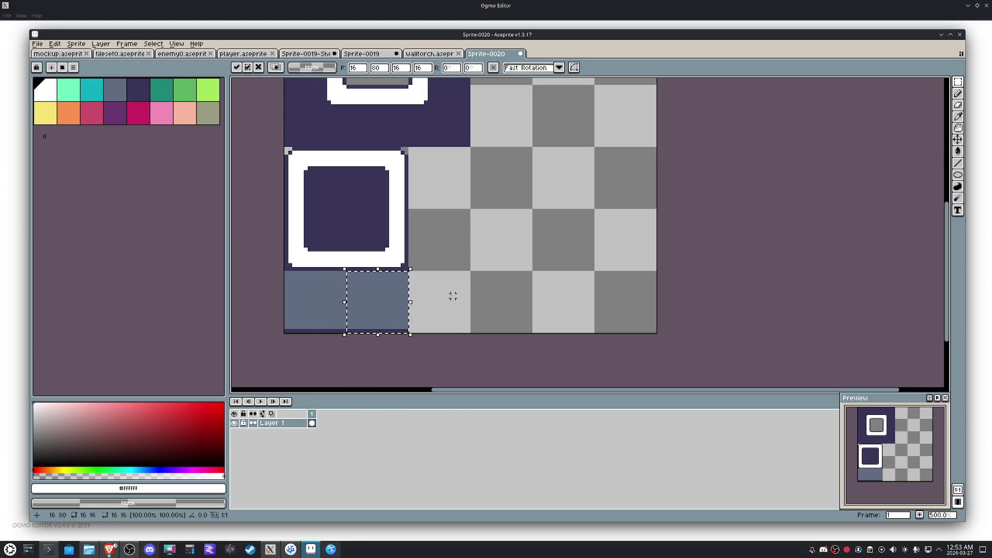
key("b")
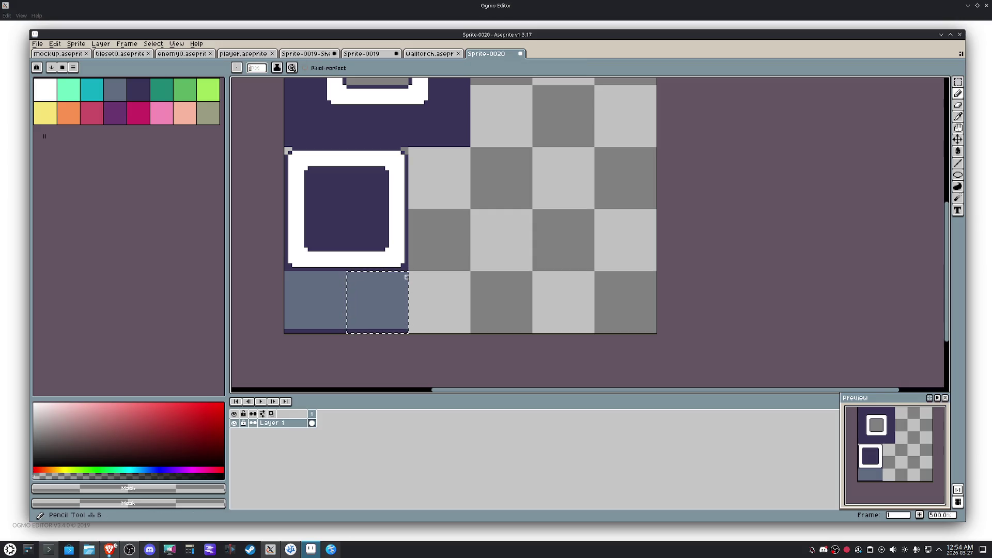
key("m")
left_click(321, 299)
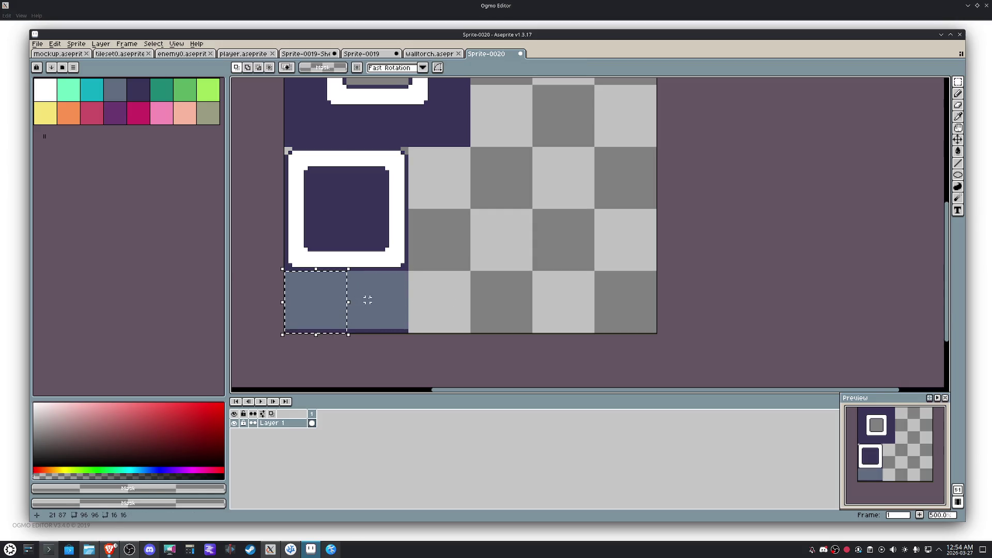
left_click_drag(321, 299, 367, 299)
left_click(367, 299)
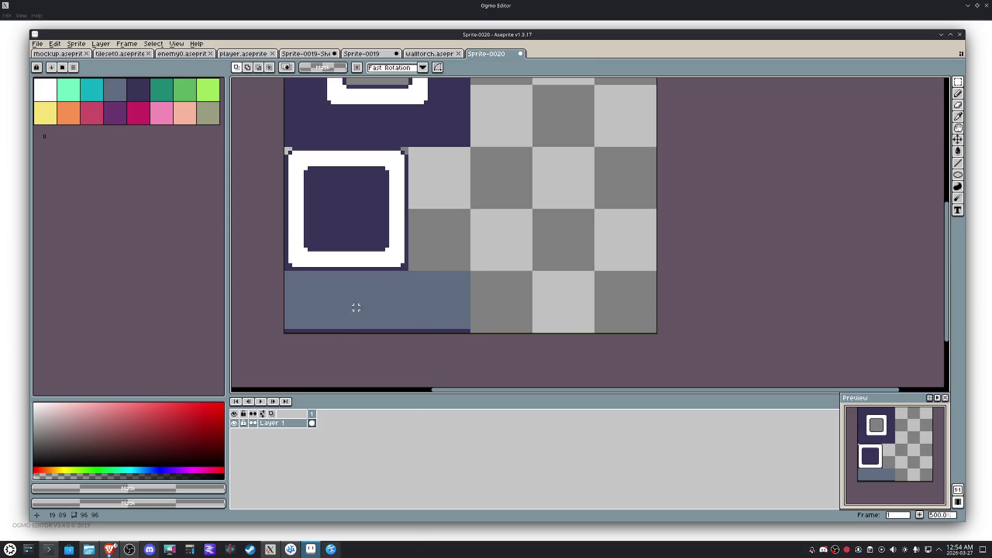
scroll(328, 323, "up", 1)
key("b")
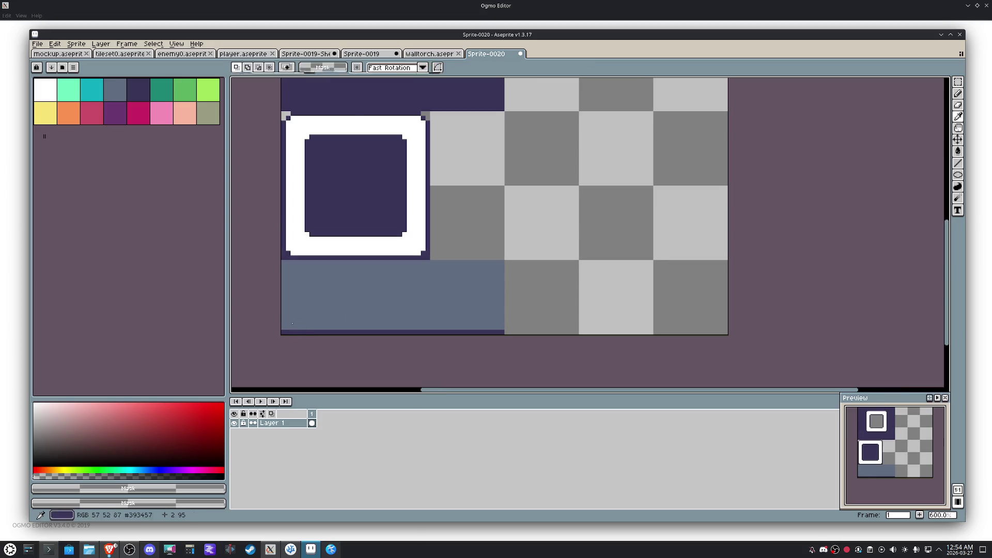
Step: Sample dark purple and draw straight borders down the grey strip's left and right edges, then deselect
left_click(284, 258, "alt")
left_click_drag(284, 264, 284, 309)
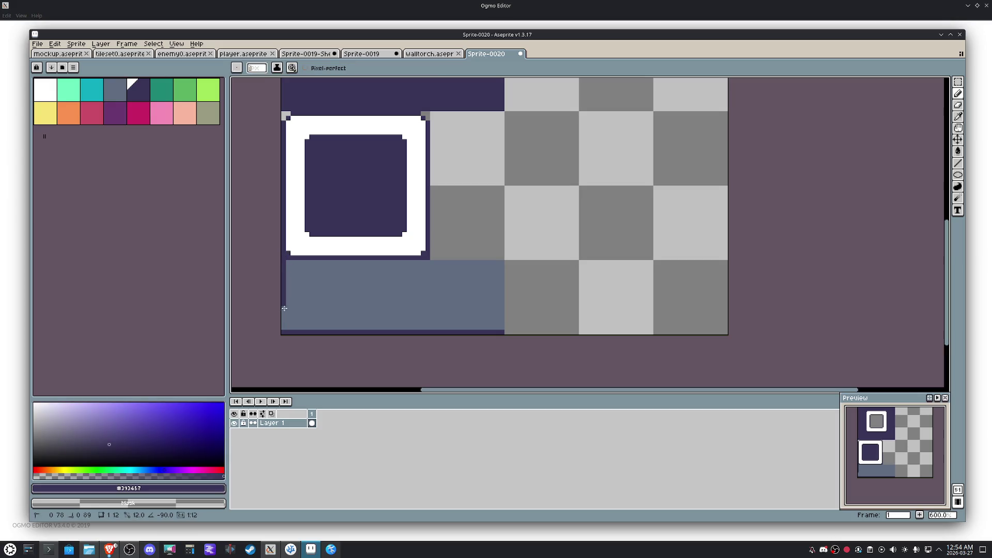
left_click(280, 330, "shift")
left_click_drag(500, 262, 500, 327)
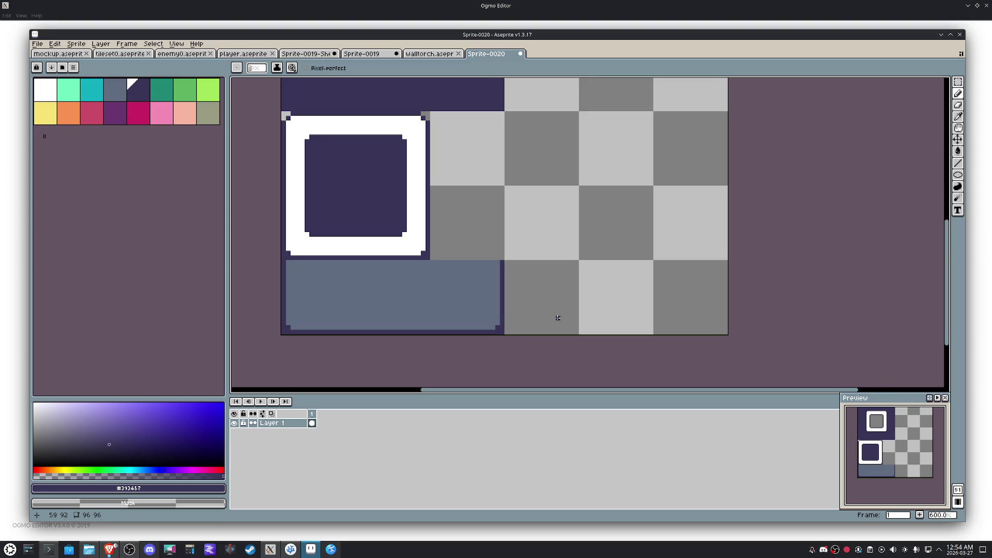
scroll(558, 318, "down", 2)
key("m")
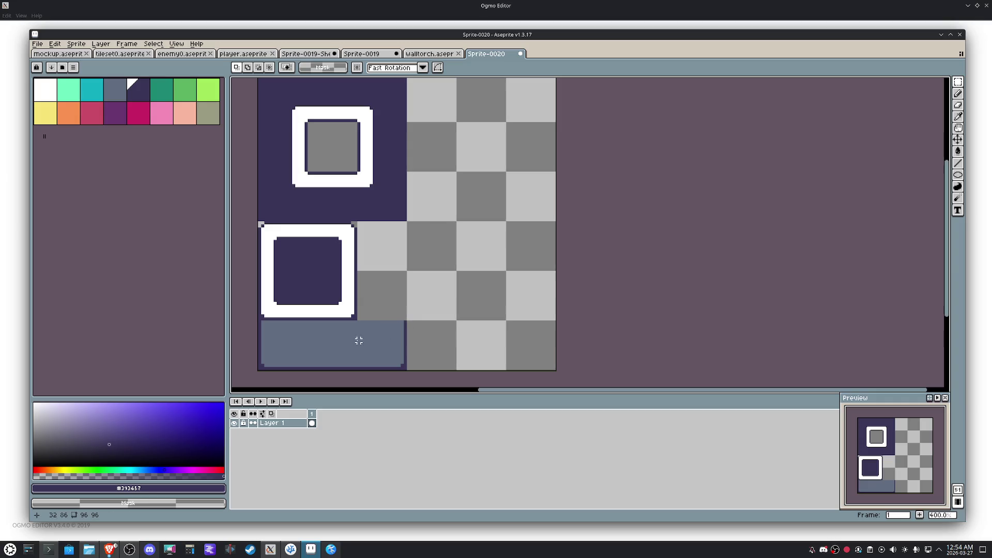
left_click(464, 351)
Step: Bucket-fill the selected tile, settling on orange after trying pink and undoing a pink refill
left_click(93, 116)
key("g")
left_click(443, 348)
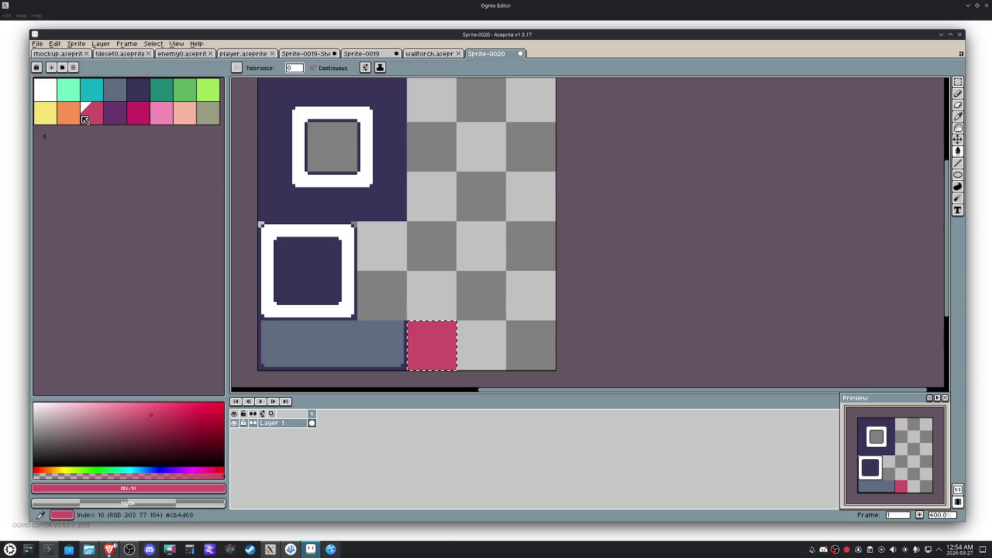
key("[")
scroll(446, 350, "up", 1)
left_click(435, 339)
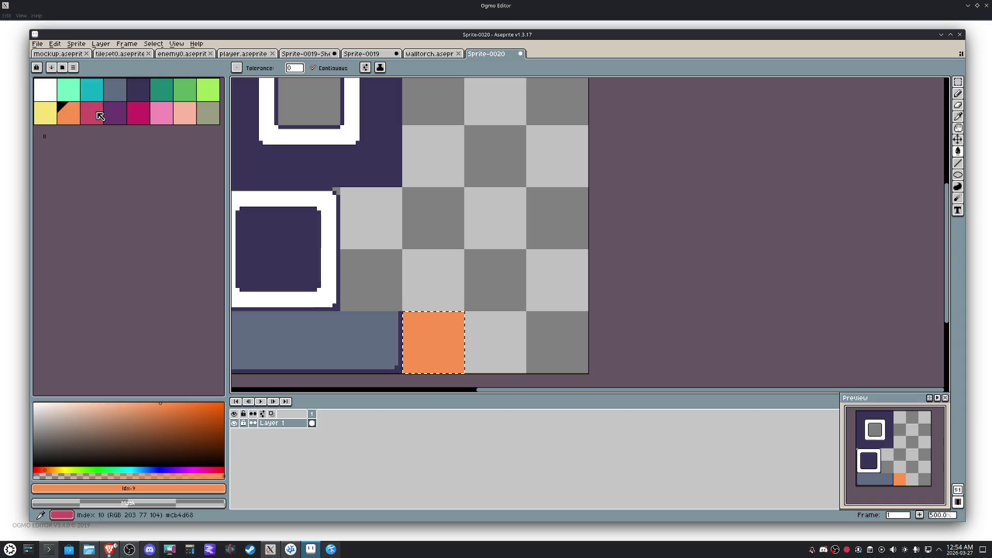
key("]")
scroll(434, 339, "up", 1)
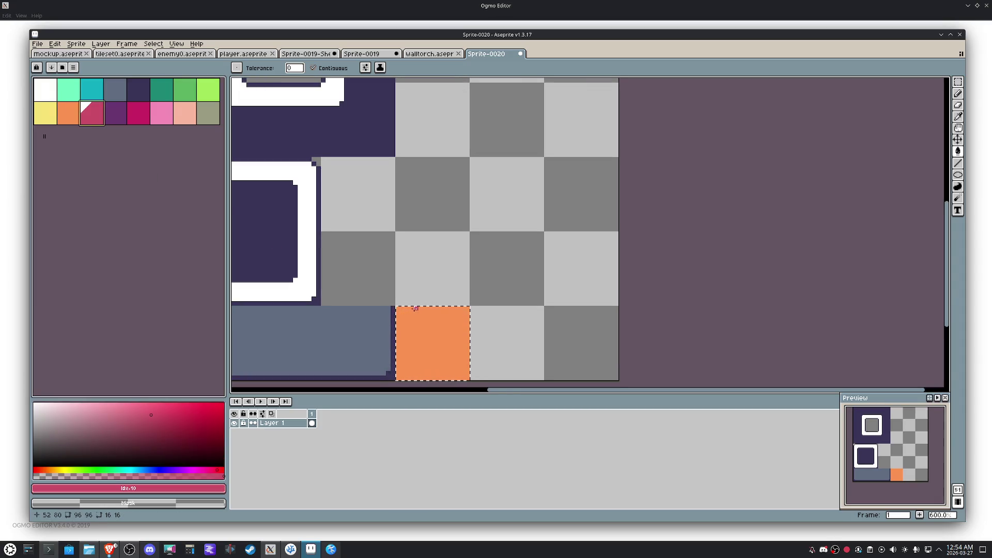
left_click(421, 341)
key("ctrl+z")
Step: Pencil two thin pink vertical stripes the full height of the orange tile
key("b")
left_click_drag(421, 379, 425, 338)
left_click(440, 307, "ctrl+shift")
left_click_drag(453, 308, 450, 373)
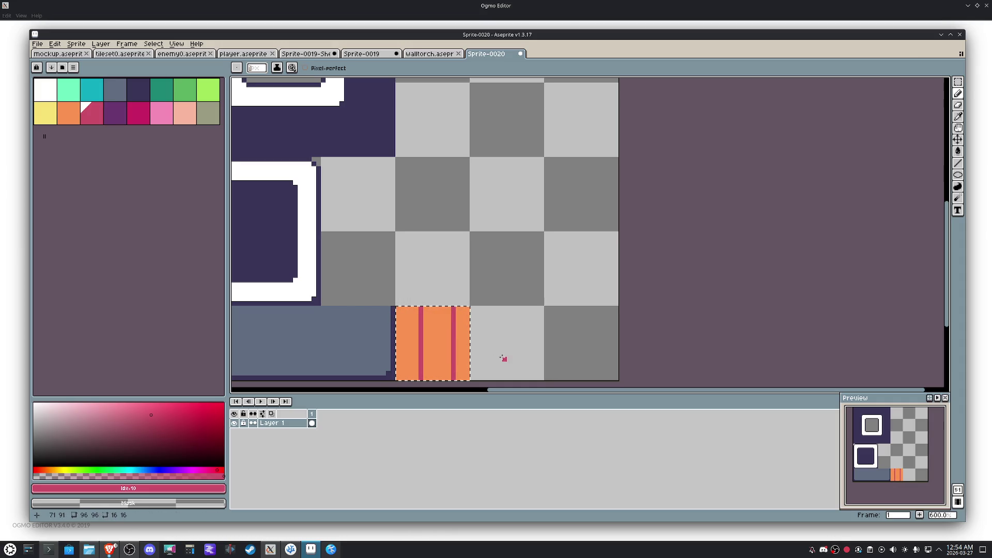
Step: Marquee each pink stripe and nudge it left into place, then drop the selection
key("m")
scroll(490, 364, "up", 3)
mouse_move(446, 379)
left_mouse_down()
mouse_move(507, 310)
mouse_move(476, 184)
left_mouse_up()
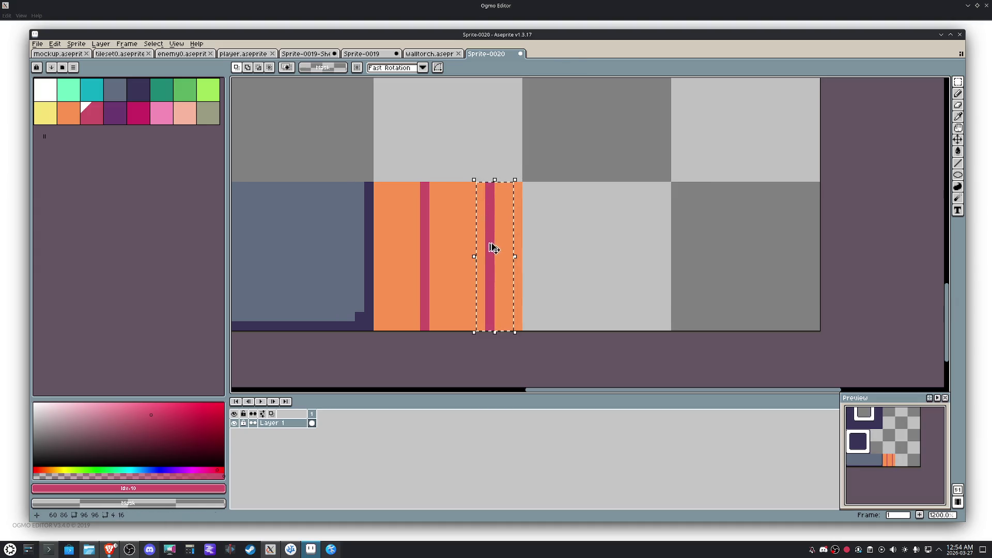
left_click_drag(492, 251, 483, 251)
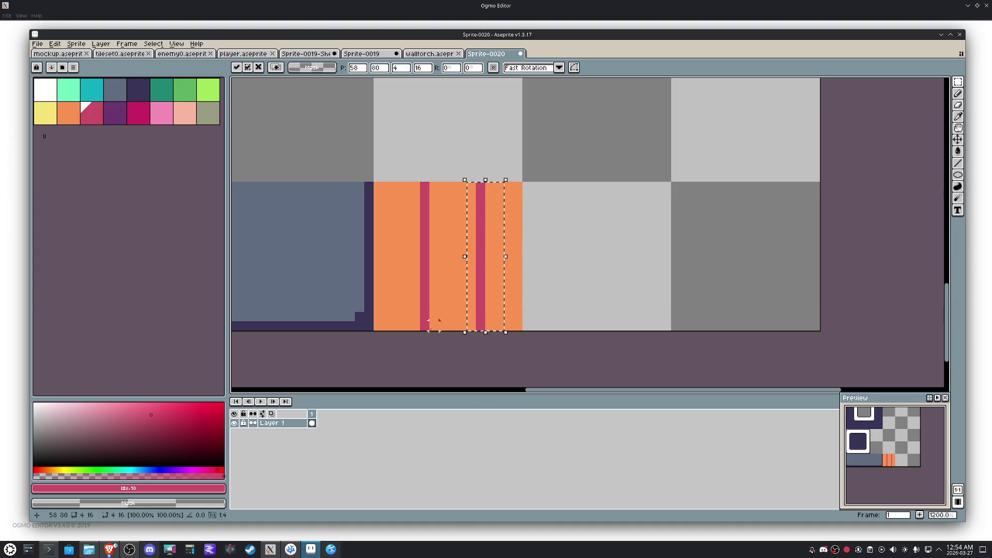
left_click_drag(440, 332, 399, 180)
left_click_drag(419, 237, 408, 237)
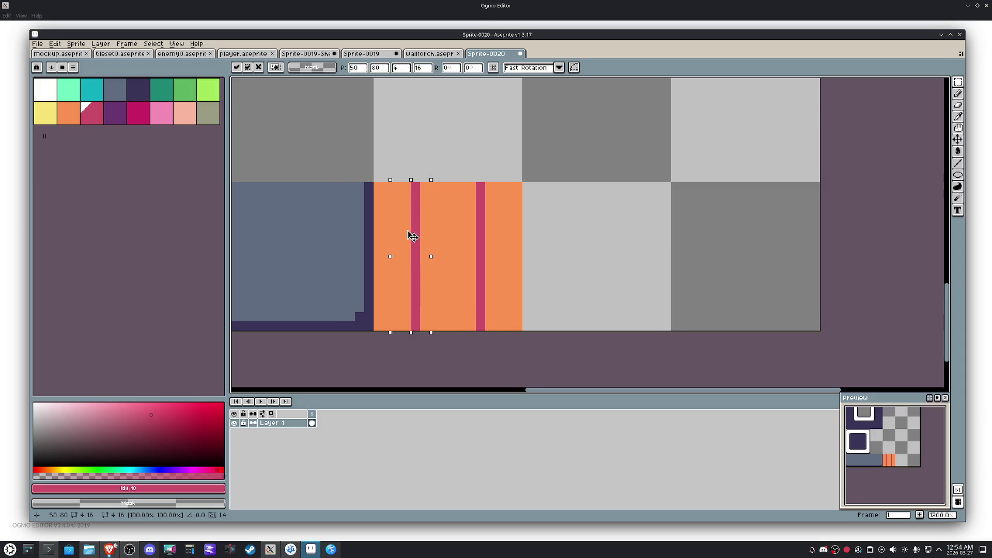
key("ctrl+d")
Step: Pan back over the bottom row of tiles, clear the selection and choose dark purple
key("space")
scroll(517, 248, "down", 4)
left_click_drag(514, 250, 444, 330)
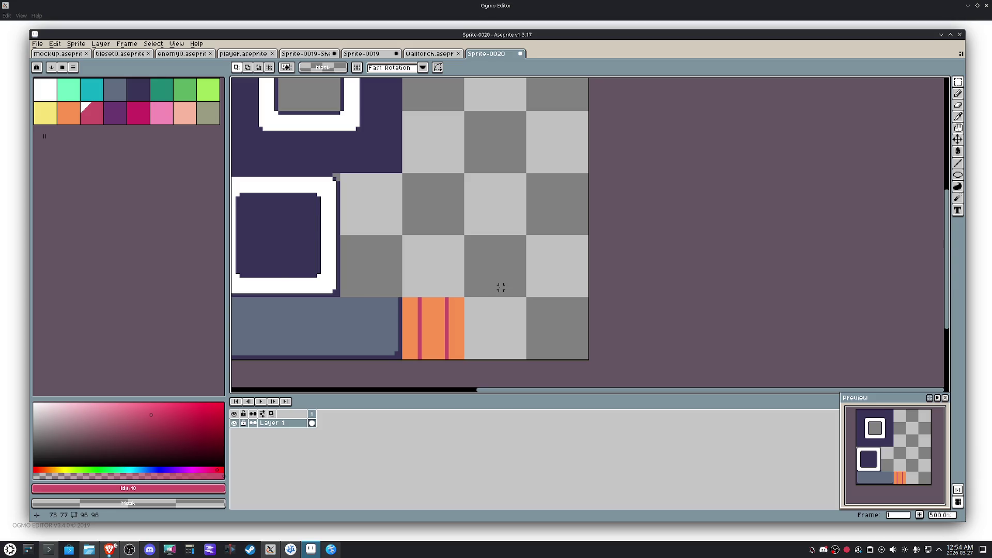
scroll(501, 287, "down", 2)
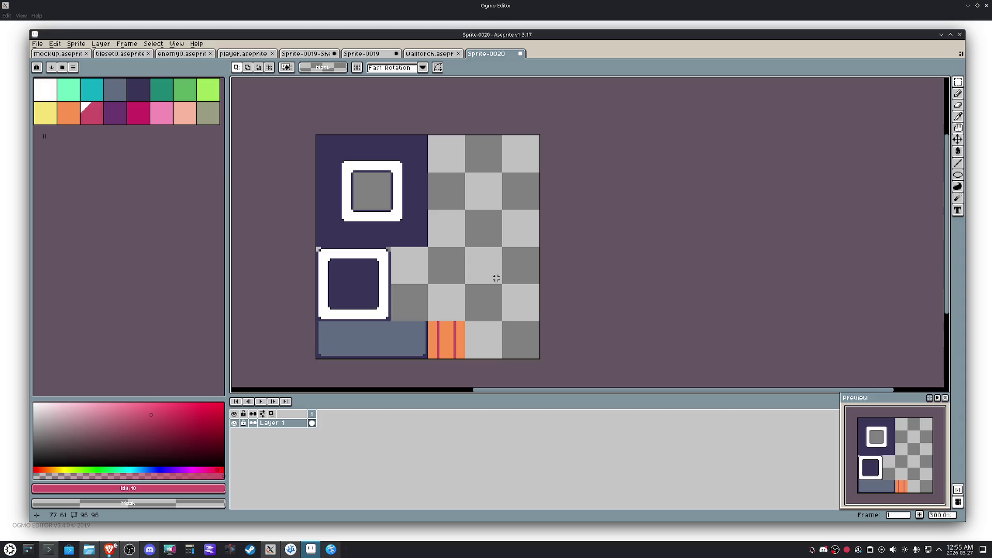
left_click_drag(422, 227, 427, 226)
left_click(483, 268)
scroll(512, 351, "up", 1)
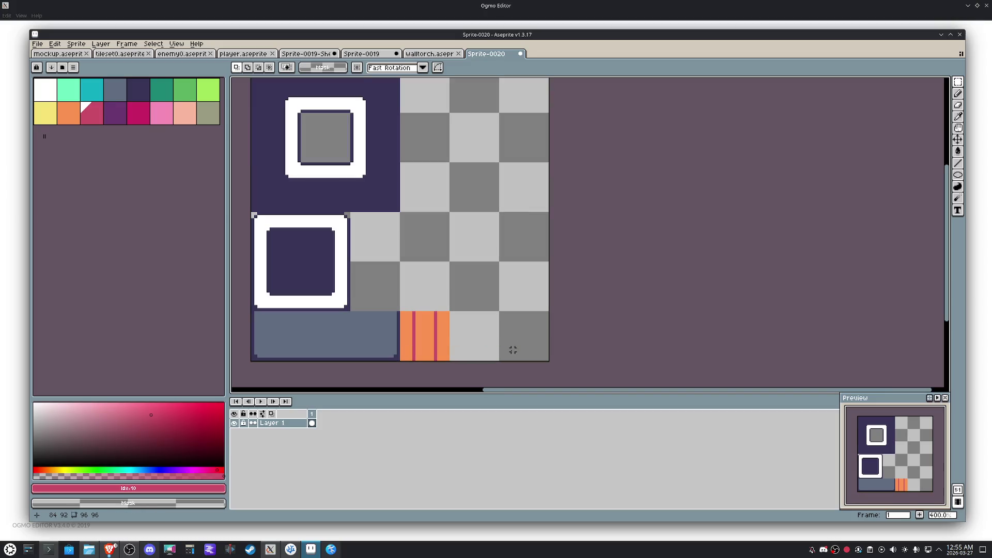
left_click_drag(511, 348, 511, 295)
scroll(511, 296, "up", 3)
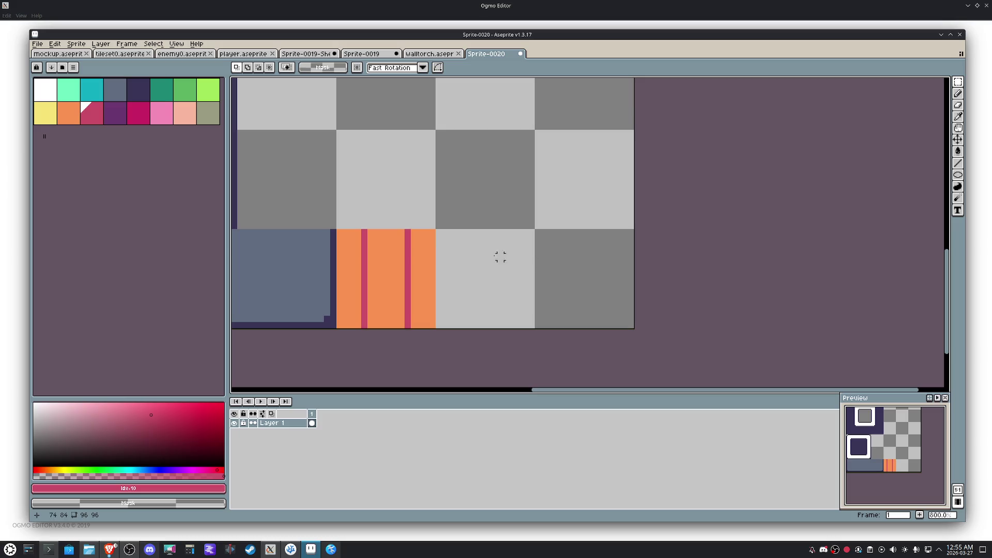
left_click(138, 91)
Step: Pencil the character's two dark eyes into the empty tile
key("b")
scroll(486, 282, "up", 5)
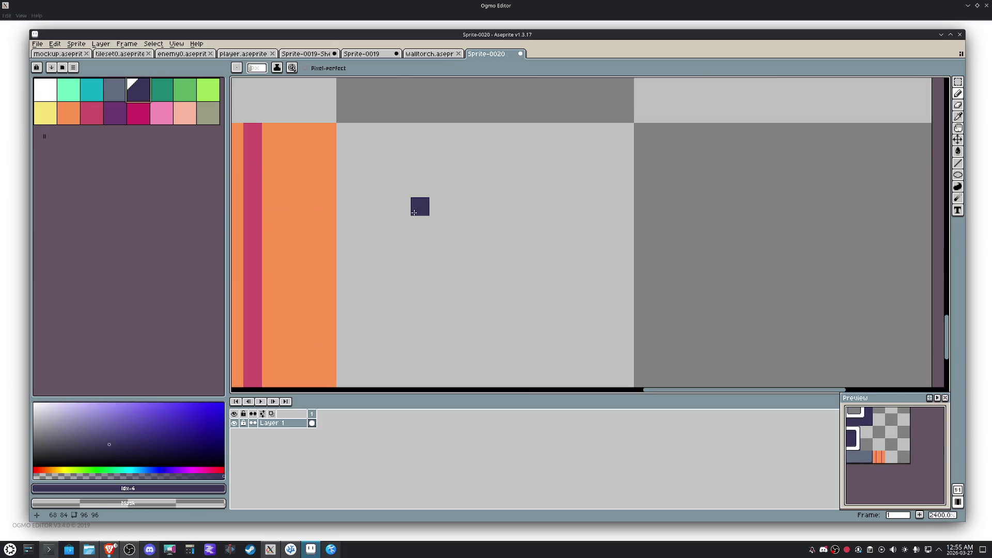
scroll(414, 211, "down", 2)
left_click(469, 221)
left_click(431, 221)
left_click(431, 233)
Step: Draw a straight mouth line under the eyes with raised smile corners, then choose yellow
left_click(481, 245)
key("ctrl+z")
left_click_drag(493, 245, 421, 260)
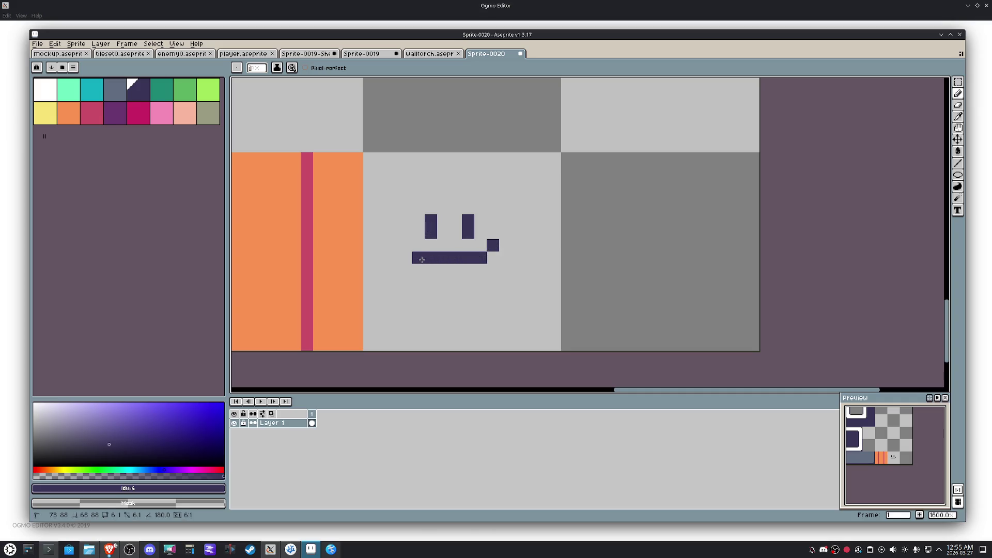
left_click(393, 233)
left_click(381, 220)
left_click(506, 221)
key("ctrl+z")
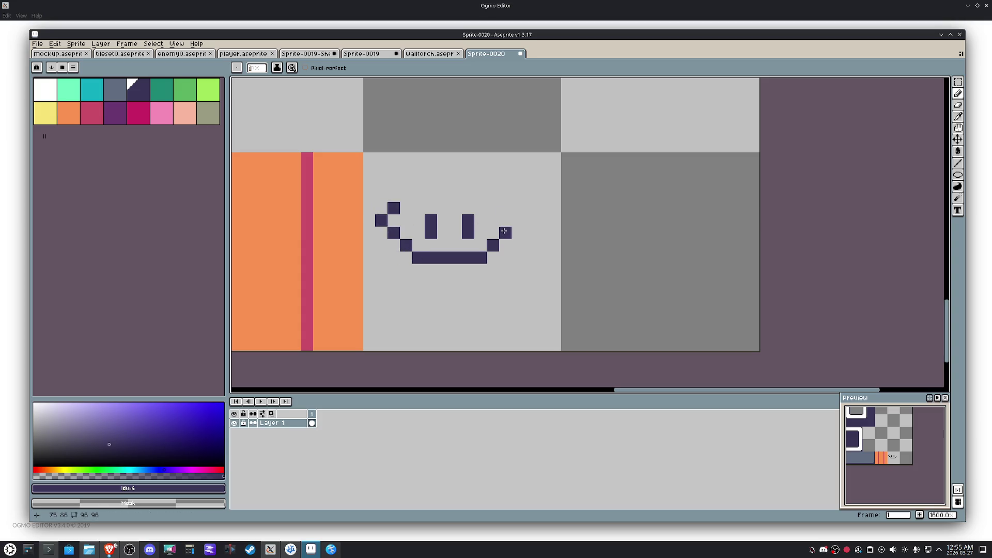
left_click(518, 220)
left_click(45, 113)
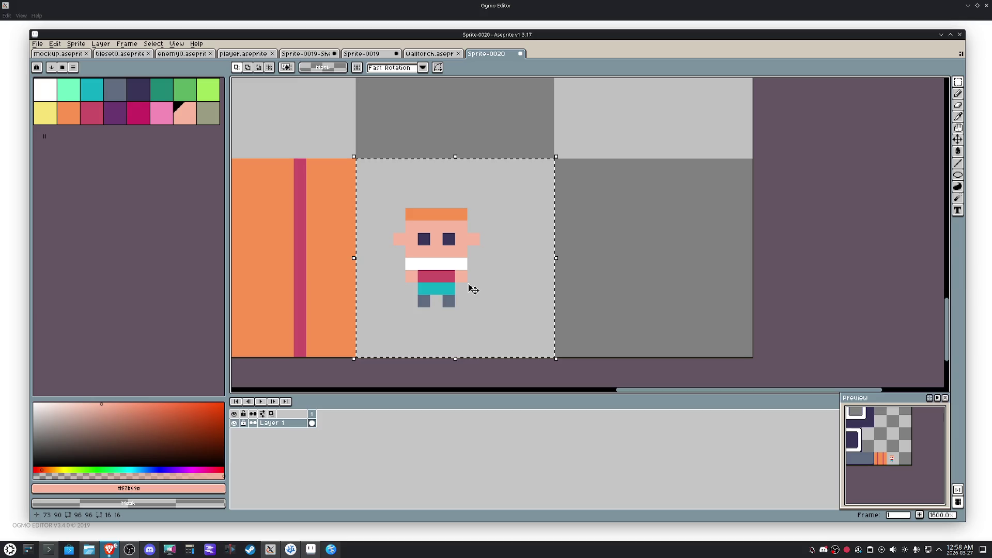
Step: Delete the old character from the tile and block out a light-green body with two feet
left_click(513, 237)
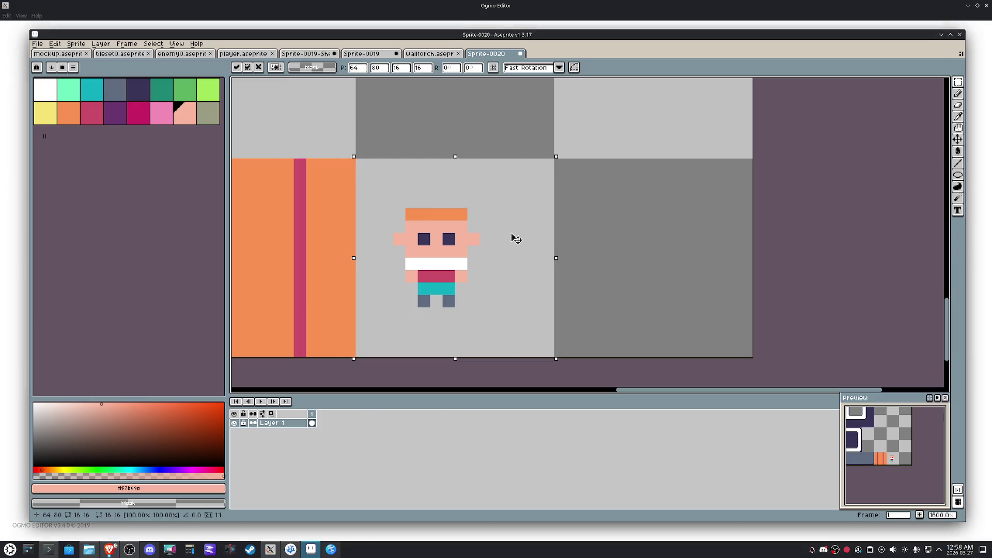
key("Delete")
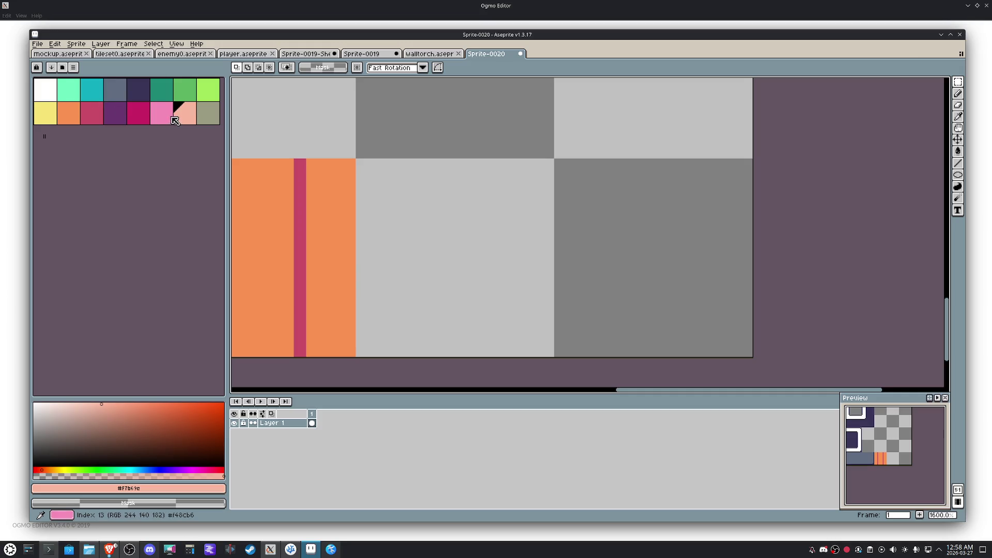
left_click(210, 90)
key("b")
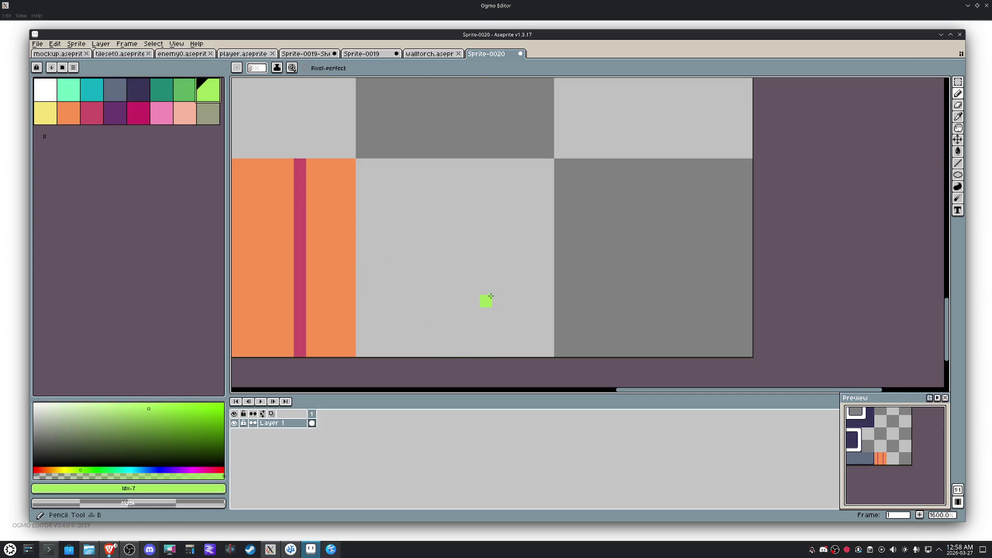
left_click_drag(485, 289, 472, 289)
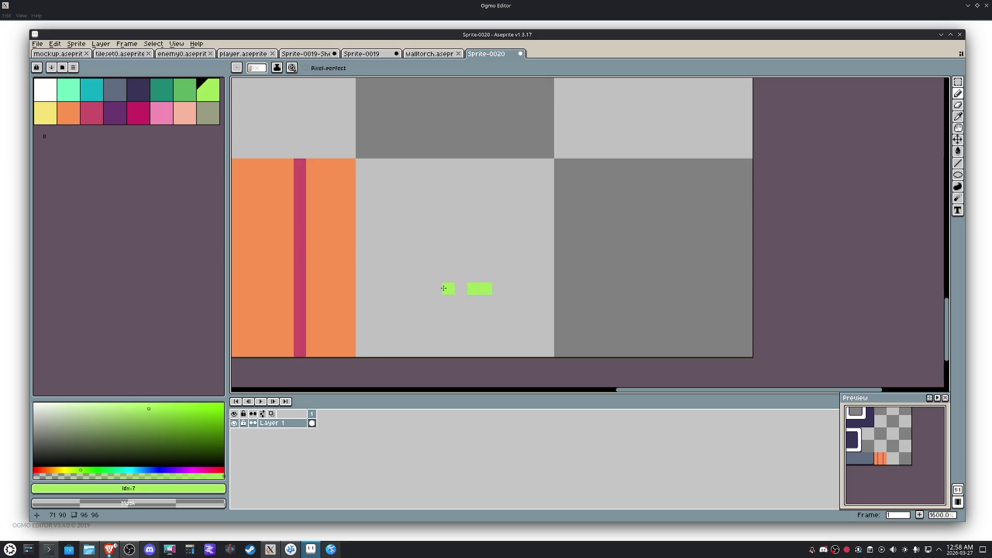
left_click(424, 288)
mouse_move(487, 276)
left_mouse_down()
mouse_move(425, 274)
mouse_move(423, 238)
mouse_move(479, 238)
mouse_move(469, 266)
mouse_move(434, 261)
mouse_move(471, 251)
left_mouse_up()
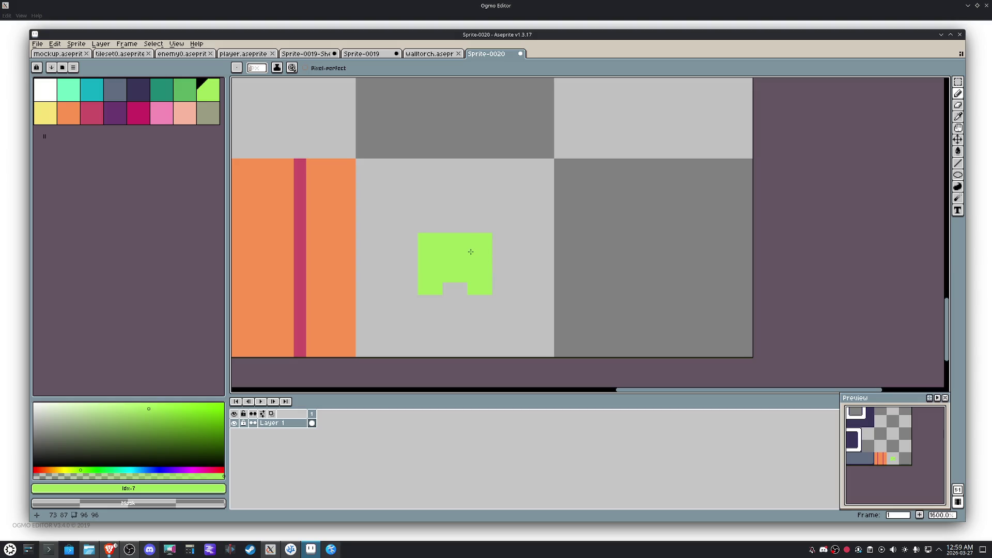
left_click(499, 239)
left_click(498, 252)
Step: Add a magenta block on each side of the body, tidy the green shoulders, then choose peach
left_click(143, 120)
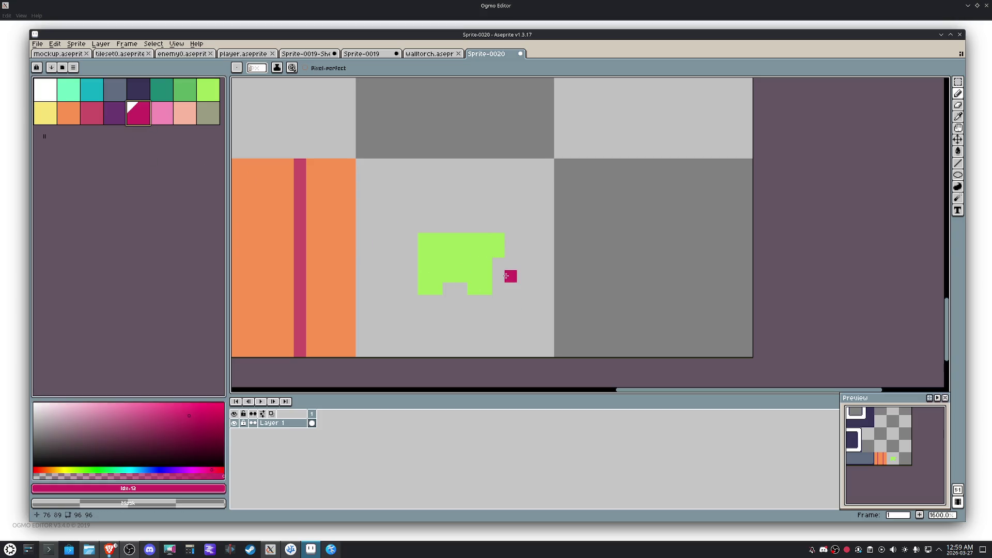
left_click_drag(510, 276, 498, 264)
left_click_drag(411, 276, 398, 263)
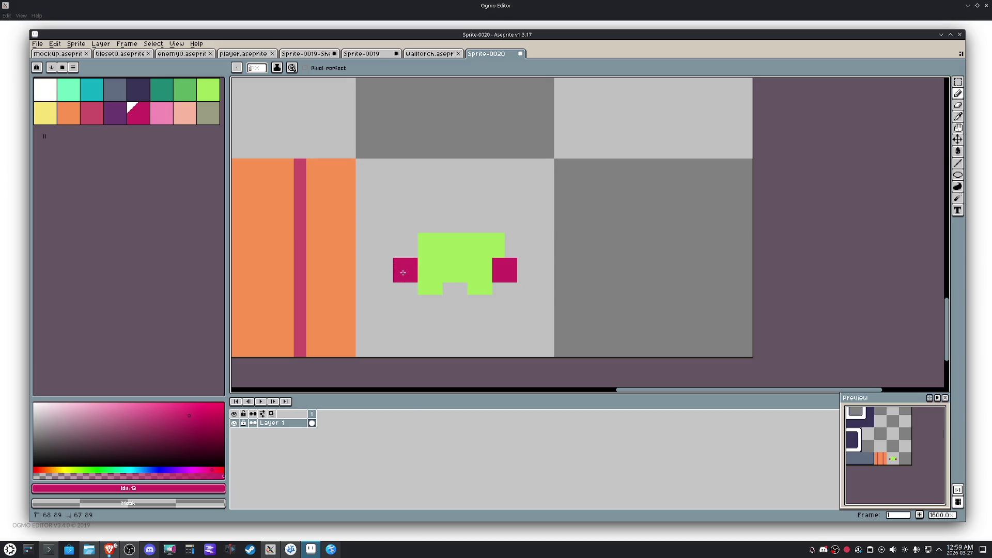
left_click(436, 251)
right_click(499, 239)
left_click(431, 247, "alt")
left_click(469, 311)
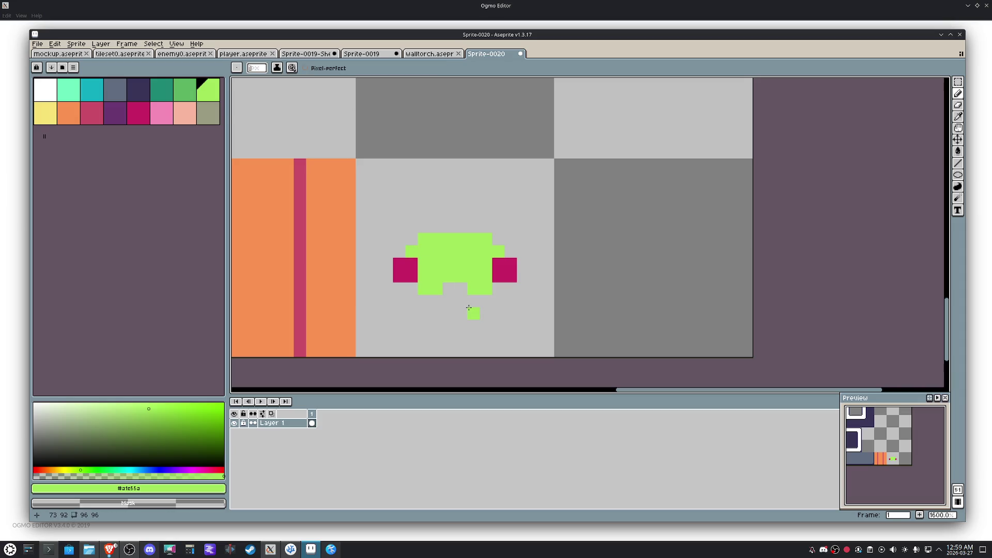
left_click(183, 115)
Step: Paint a peach head above the body, repaint both feet peach and clear the left shoulder pixels
left_click_drag(484, 224, 436, 236)
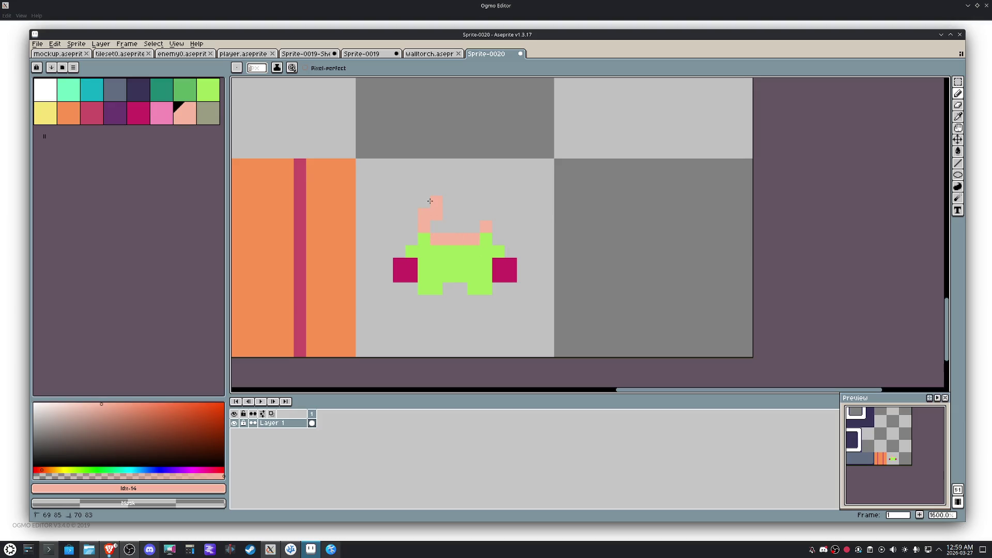
left_click_drag(437, 226, 460, 226)
left_click_drag(475, 193, 435, 190)
left_click_drag(486, 289, 424, 289)
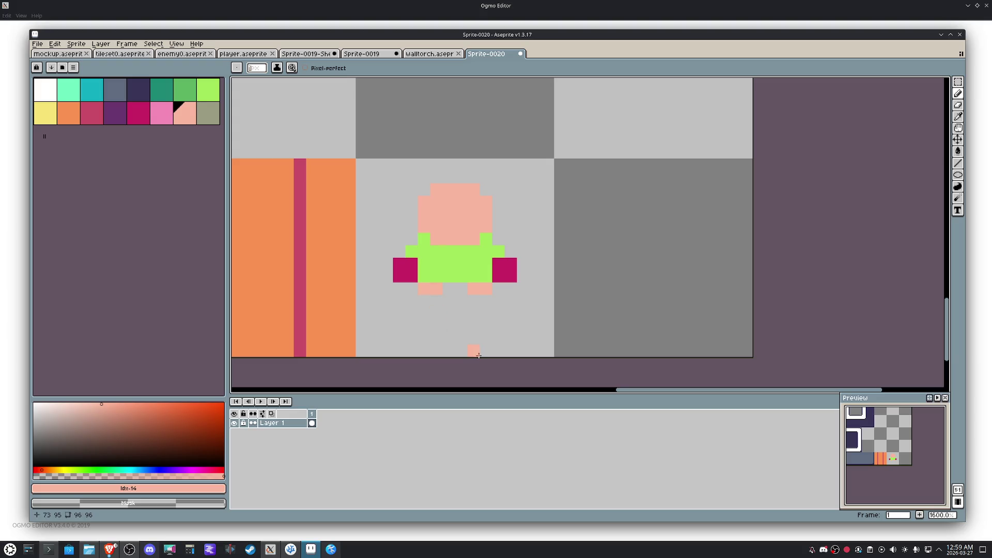
left_click(496, 250)
left_click(487, 238)
right_click(425, 239)
Step: Outline both feet and the right arm in dark purple, correcting two pixels back to skin colour
left_click(137, 89)
mouse_move(400, 289)
left_mouse_down()
mouse_move(407, 286)
mouse_move(387, 263)
mouse_move(424, 242)
left_mouse_up()
mouse_move(498, 289)
left_mouse_down()
mouse_move(524, 267)
mouse_move(498, 239)
left_mouse_up()
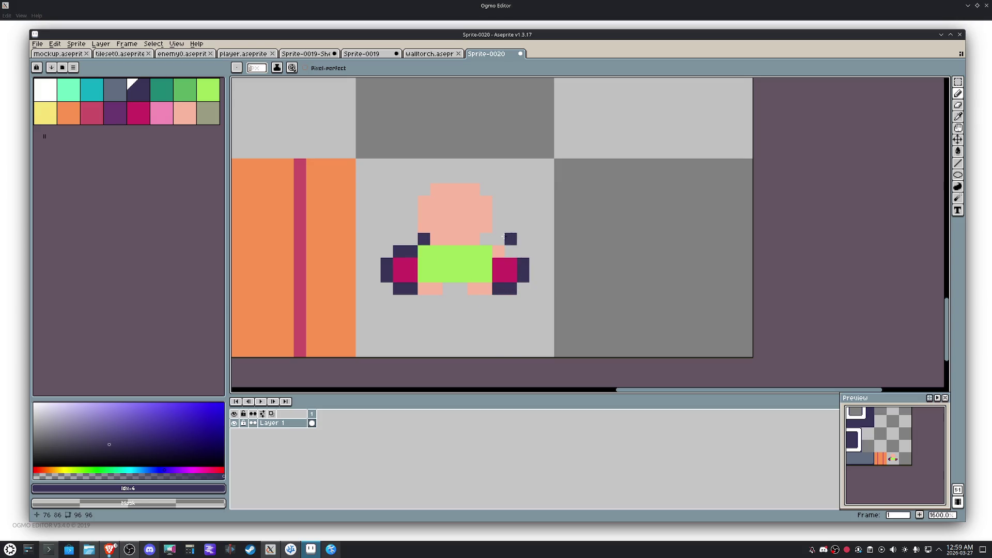
key("alt")
left_click(503, 247)
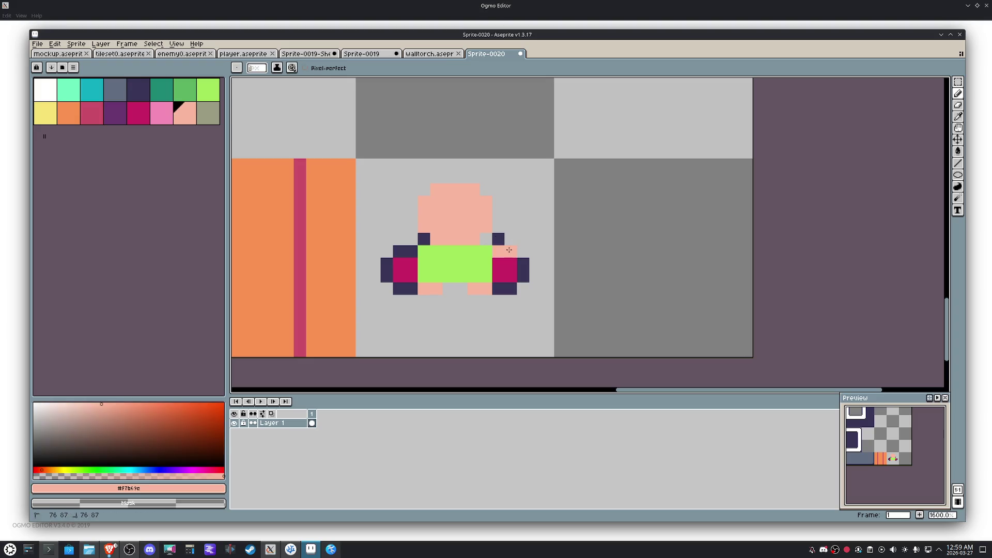
left_click(425, 239)
left_click(411, 275)
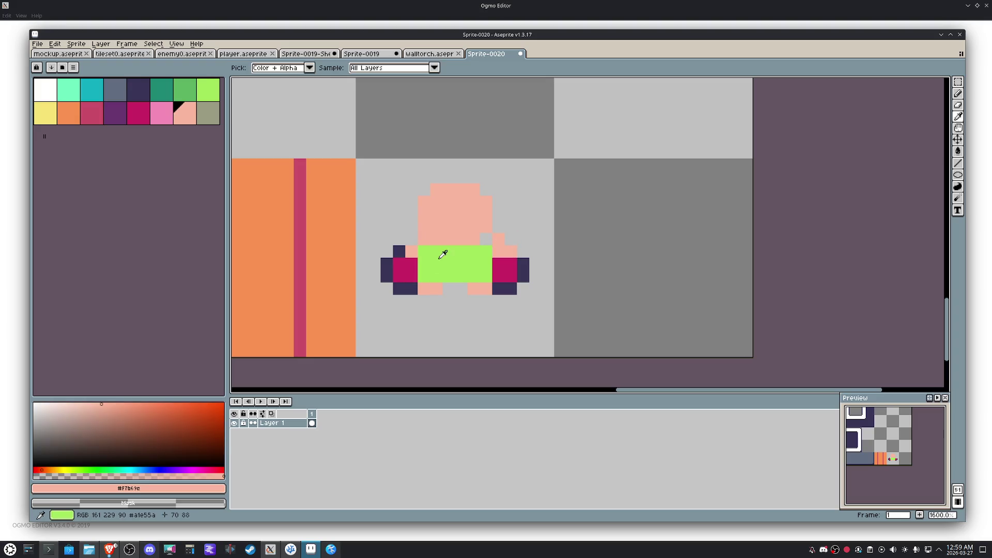
Step: Paint grey-green shoulders across the top of the body on both sides
left_click(439, 257, "alt")
left_click(411, 252)
left_click_drag(424, 239, 424, 251)
left_click_drag(499, 239, 498, 252)
left_click(510, 251)
left_click(487, 240)
left_click(435, 239)
left_click(449, 264)
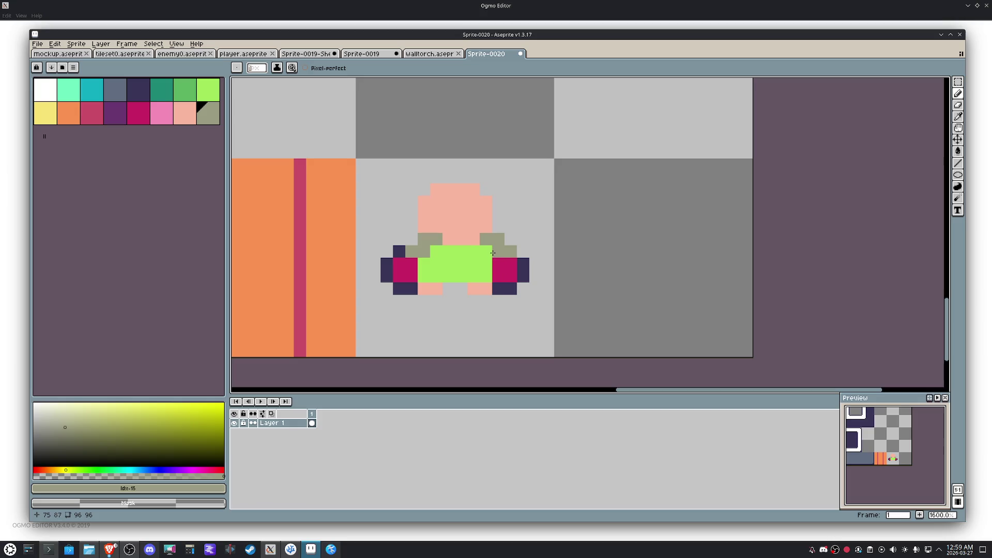
Step: Add dark purple outline pixels around the shoulders, erasing stray ones
key("alt")
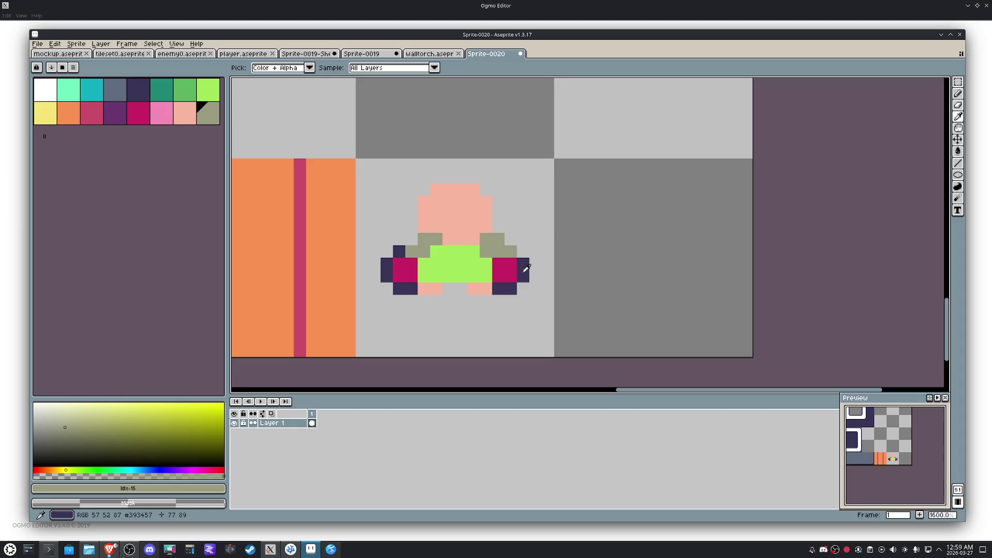
left_click(525, 270, "alt")
left_click(510, 252)
right_click(523, 253)
left_click(498, 240)
left_click(411, 239)
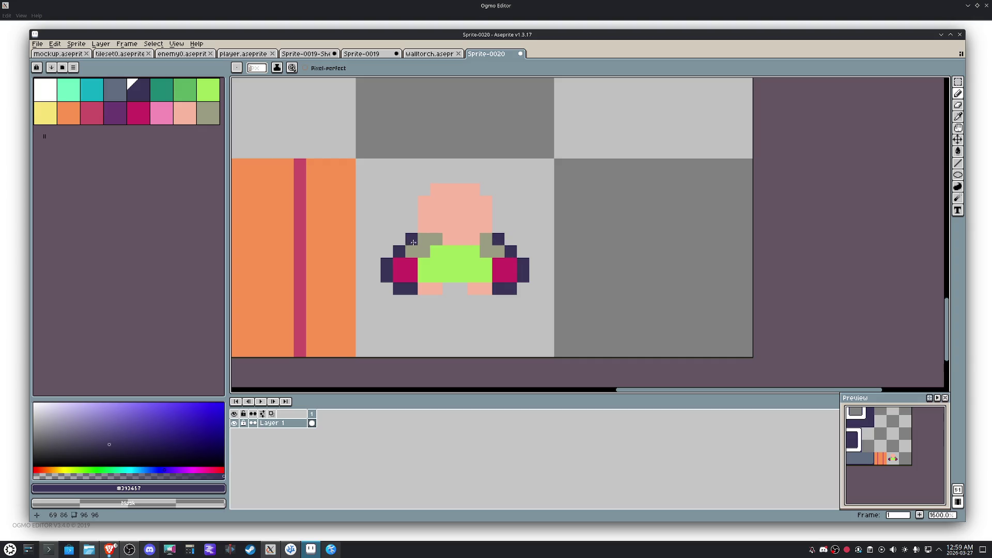
left_click(474, 314)
right_click(474, 314)
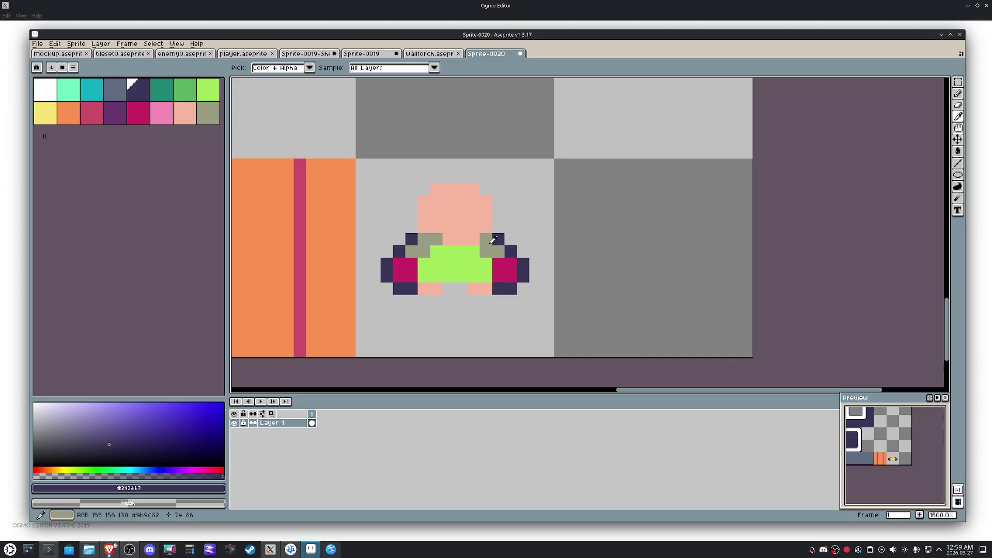
Step: Touch up the lower body with olive and a dark pixel between the feet, then repaint both magenta blocks as peach hands
left_click(489, 239, "alt")
left_click(486, 288)
key("ctrl+z")
left_click(506, 317)
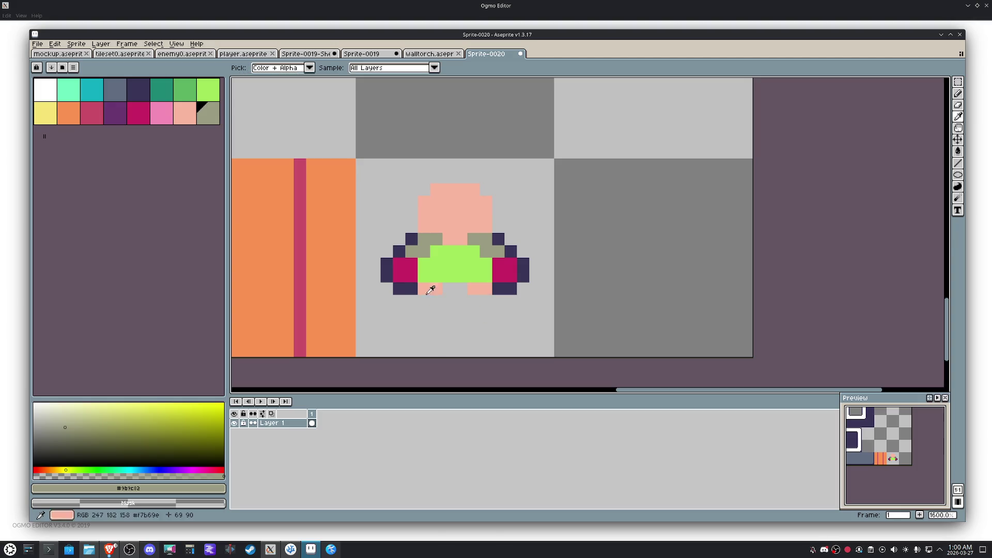
left_click(411, 285, "alt")
left_click(450, 289)
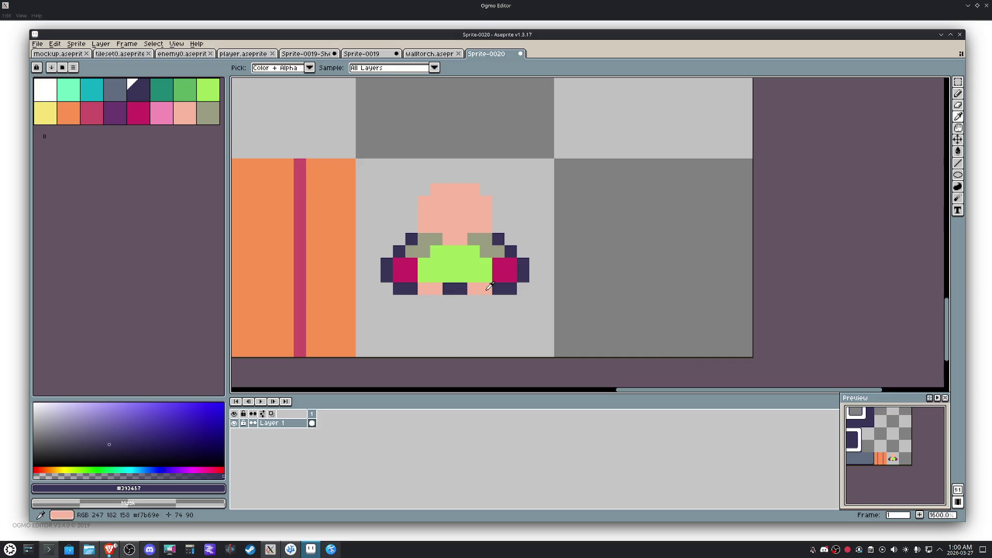
left_click(485, 288, "alt")
left_click_drag(506, 268, 501, 272)
left_click_drag(411, 278, 399, 267)
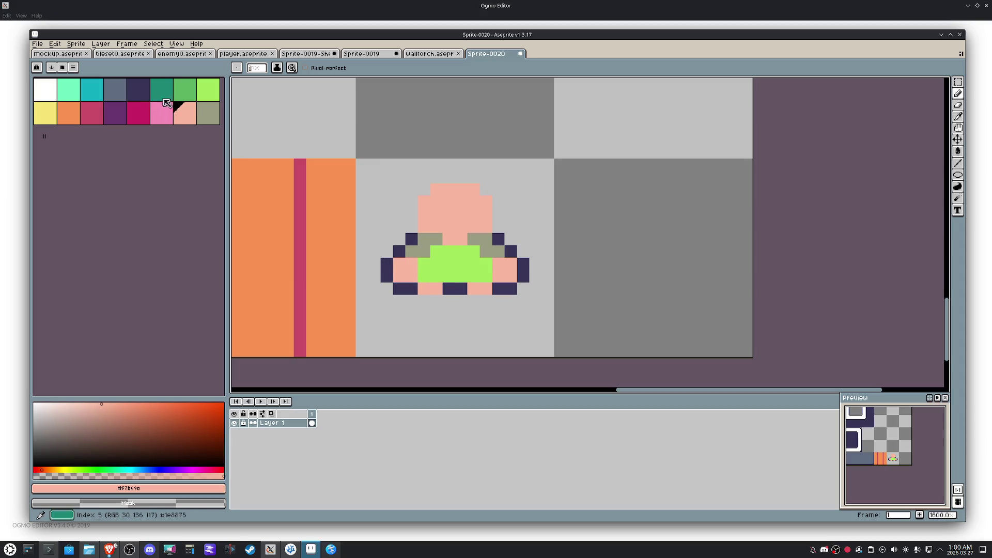
Step: Turn both feet olive and paint a slate belt across the body
left_click(208, 113)
left_click(426, 287)
left_click_drag(486, 289, 474, 289)
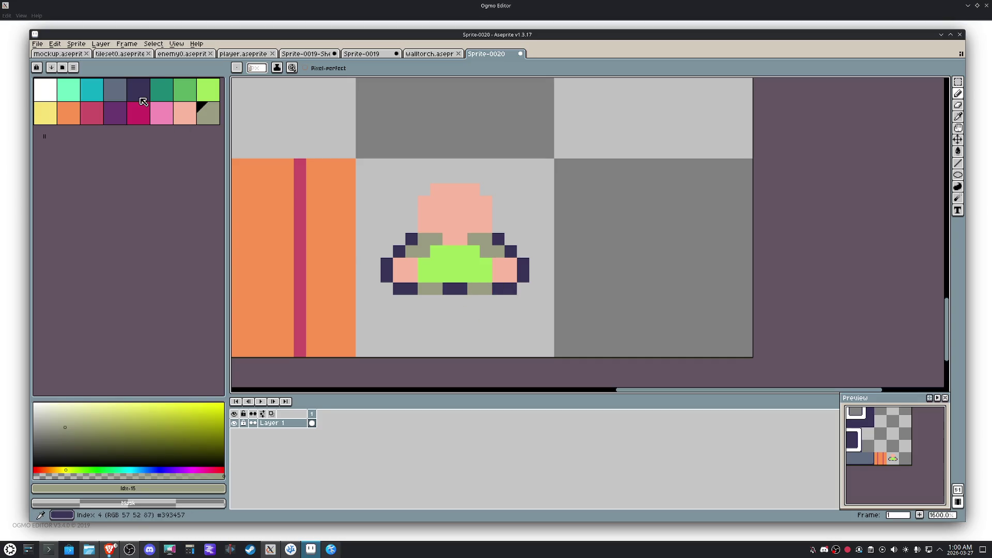
left_click(114, 89)
left_click_drag(486, 264, 426, 265)
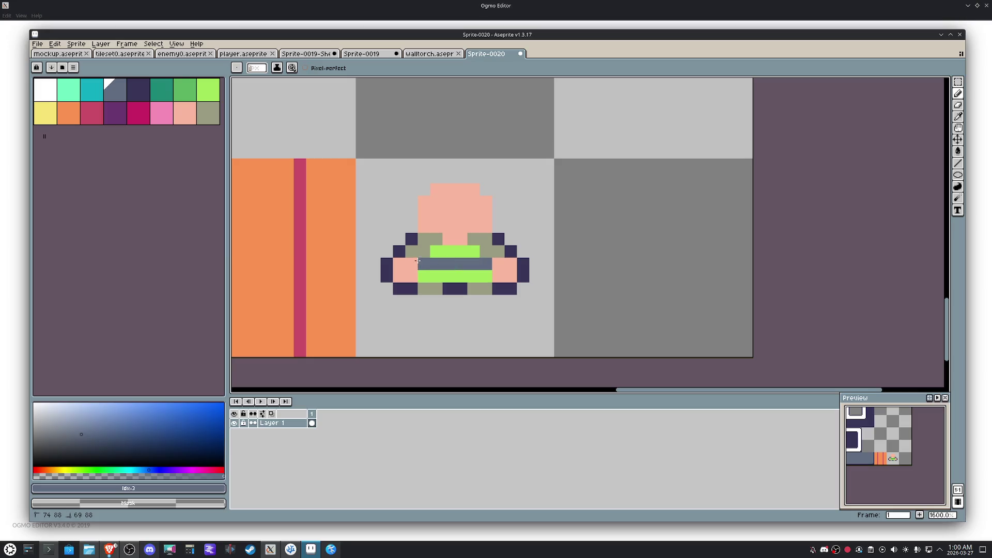
Step: Rework the body row below the belt, trying olive pixels then repainting them green
left_click(415, 263, "alt")
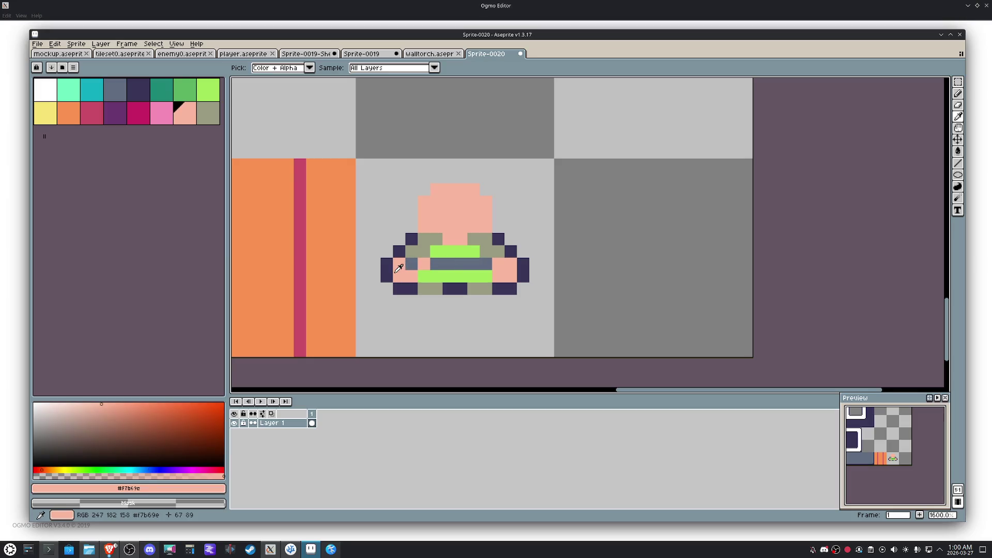
left_click(392, 268, "alt")
left_click(411, 262, "alt")
left_click(436, 264, "alt")
left_click(423, 264)
left_click(424, 289, "alt")
left_click_drag(472, 278, 486, 278)
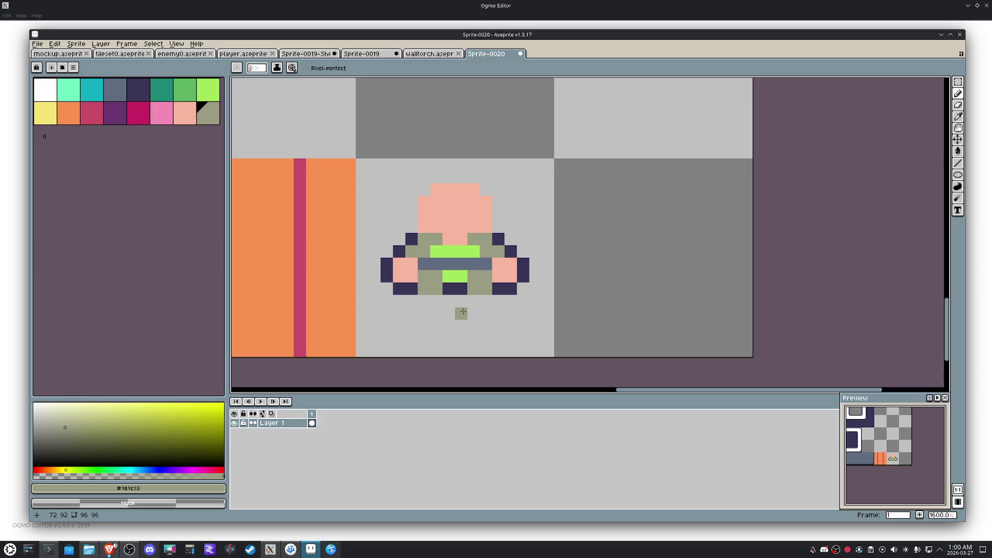
left_click(456, 276, "alt")
mouse_move(474, 276)
left_mouse_down()
mouse_move(486, 278)
mouse_move(423, 277)
left_mouse_up()
Step: Extend the legs in olive, add dark outline pixels between and beside them, and paint the lower body row green
left_click(424, 289, "alt")
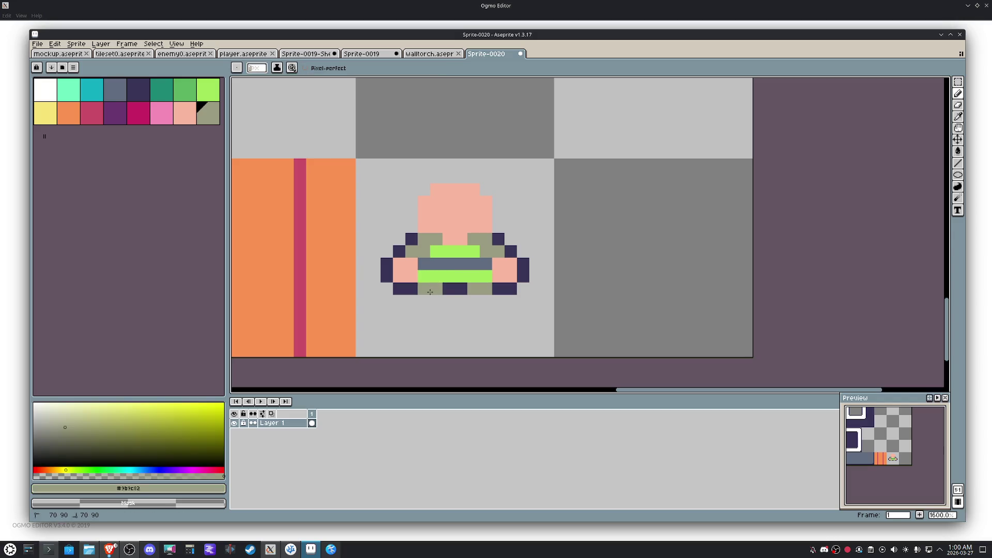
left_click_drag(473, 301, 487, 300)
left_click(454, 289, "alt")
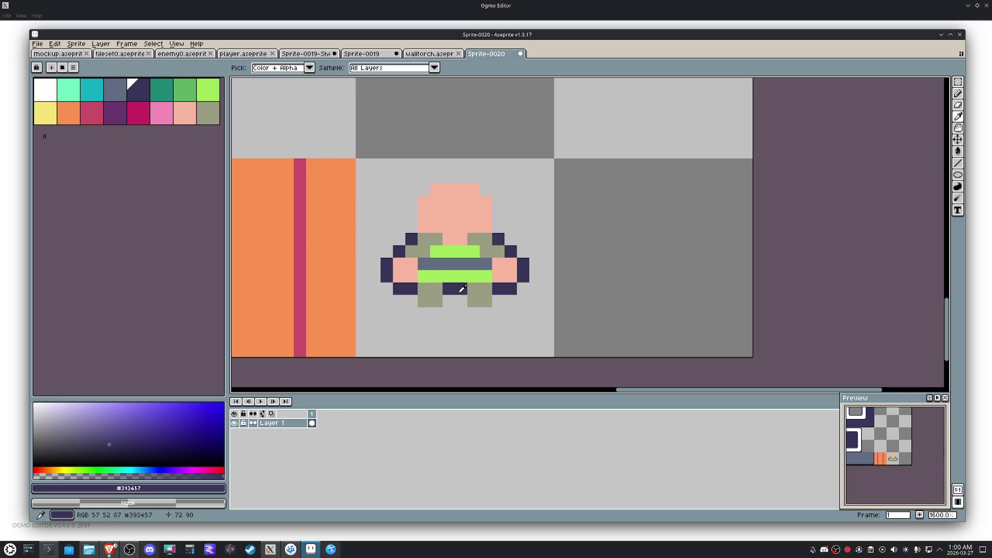
left_click(411, 302)
left_click(498, 301)
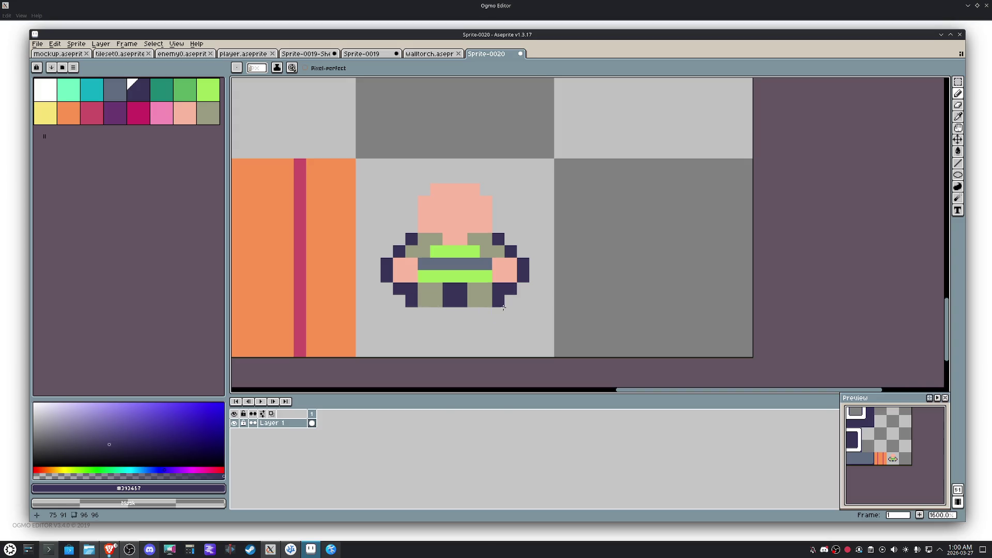
left_click(489, 273, "alt")
left_click_drag(479, 289, 424, 289)
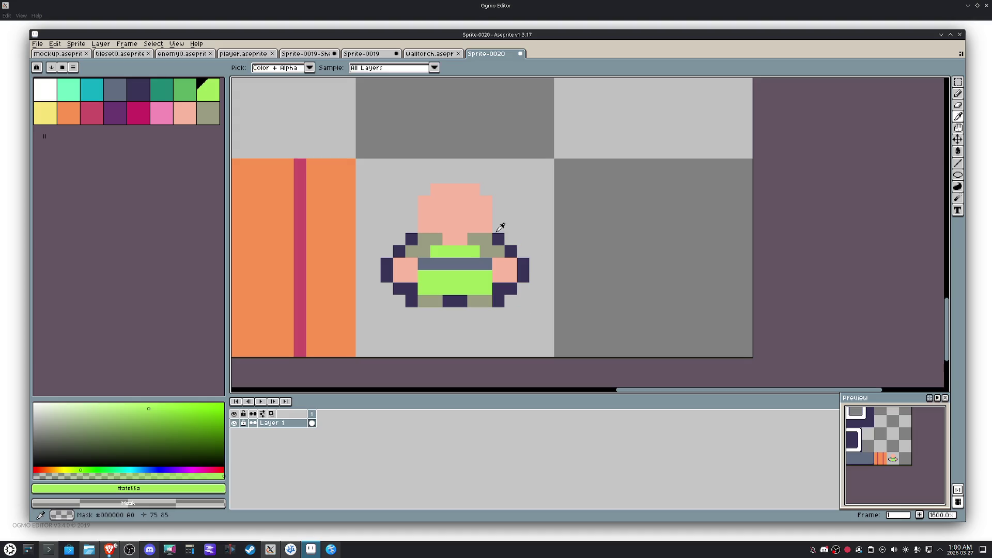
Step: Outline the head's right side, top and left side in dark purple
left_click(496, 236, "alt")
mouse_move(497, 232)
left_mouse_down()
mouse_move(421, 179)
mouse_move(410, 227)
left_mouse_up()
right_click(399, 202)
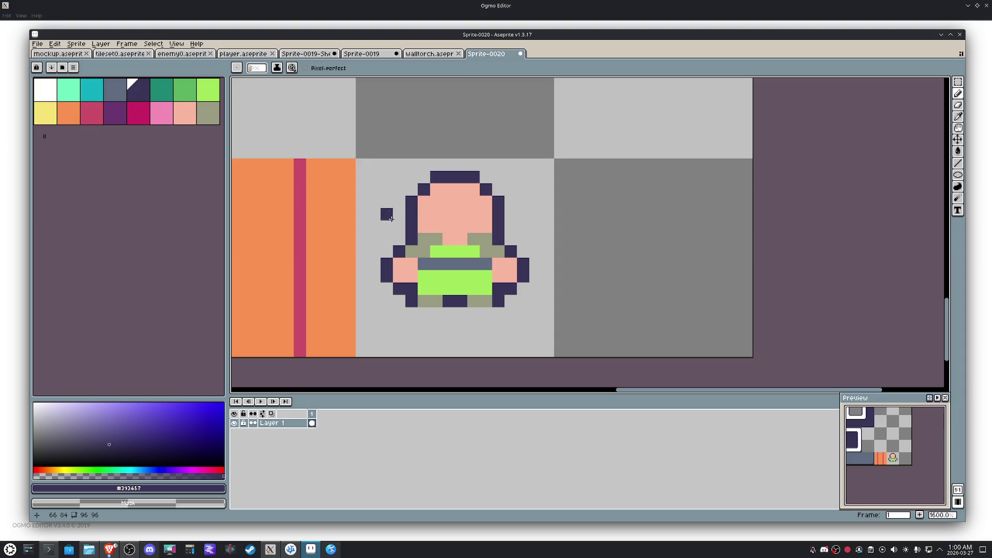
Step: Marquee the whole head and move it up one pixel
key("m")
left_click_drag(517, 233, 405, 169)
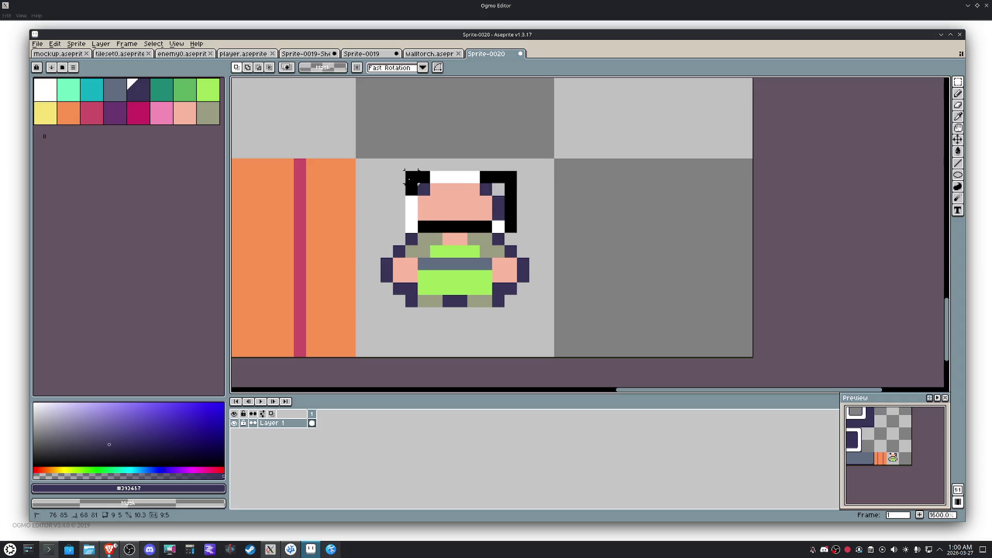
left_click_drag(461, 209, 461, 197)
key("ctrl+d")
Step: Fill the gaps beside the neck so the head joins the body
key("i")
key("b")
left_click(498, 226)
left_click(412, 227)
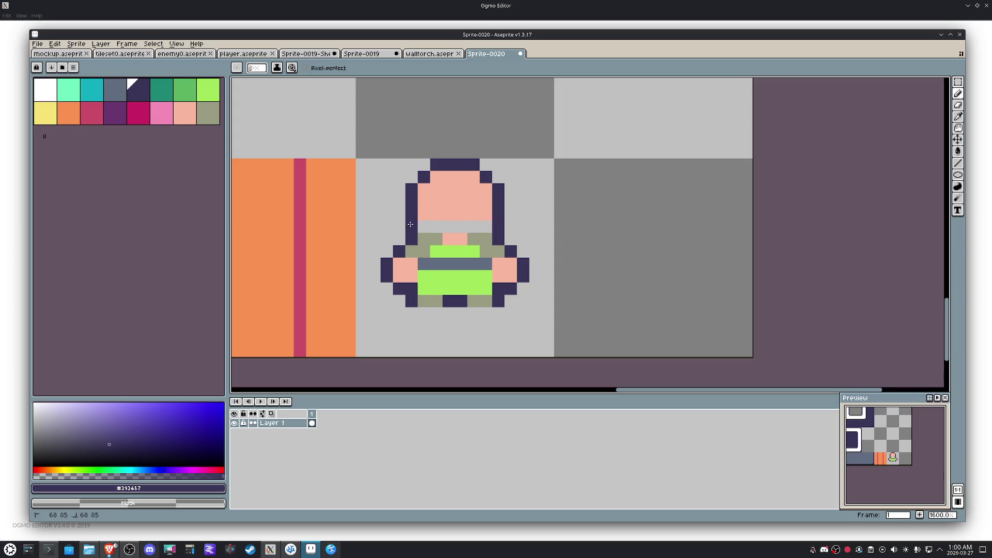
left_click(498, 222, "alt")
Step: Draw two tall dark eyes on the face, then choose magenta for the hair
left_click(473, 201)
left_click(432, 205)
left_click(430, 210)
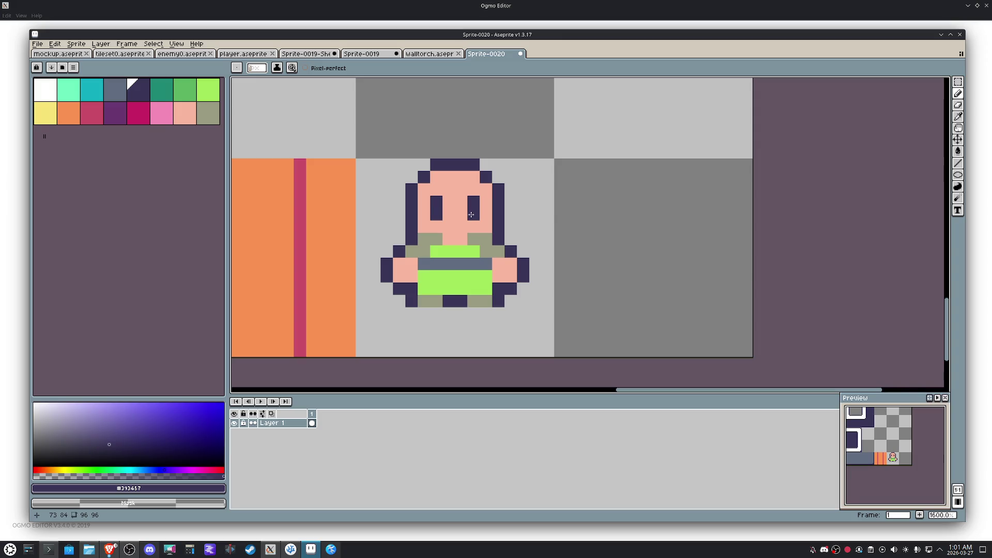
left_click(138, 113)
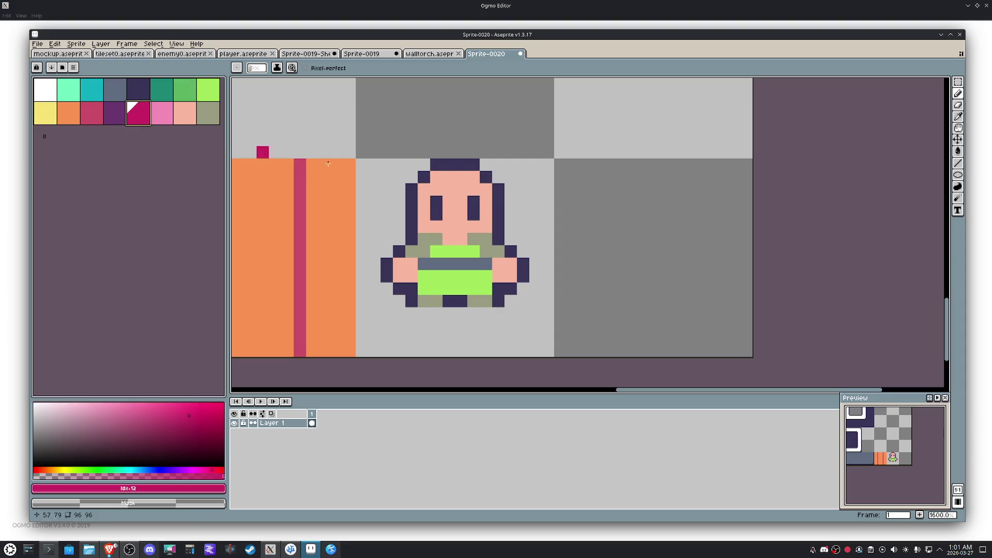
Step: Paint magenta hair across the top and sides of the player's head
mouse_move(460, 189)
left_mouse_down()
mouse_move(449, 189)
mouse_move(473, 178)
left_mouse_up()
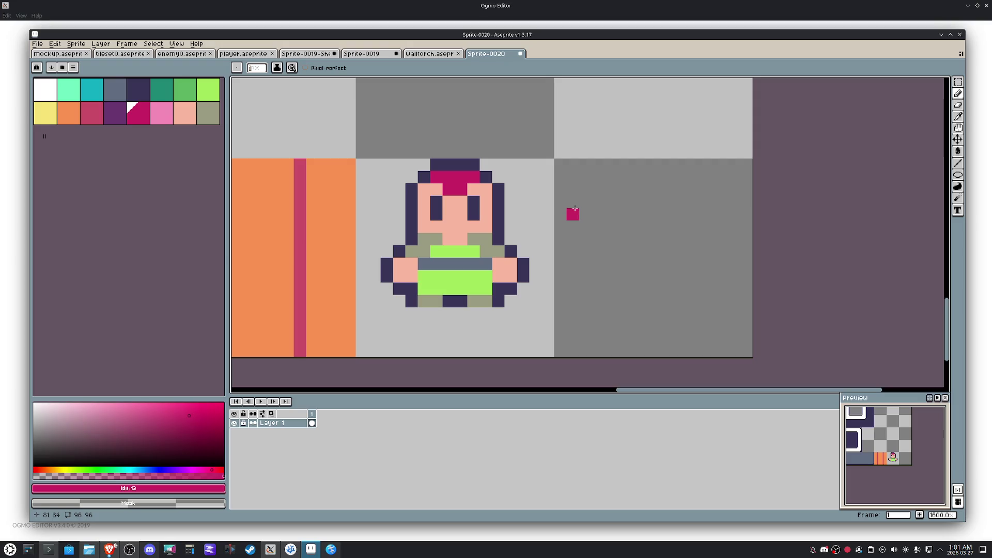
left_click(490, 181)
left_click(412, 189)
left_click(498, 177)
left_click_drag(485, 166, 424, 170)
left_click(416, 174)
left_click(416, 179)
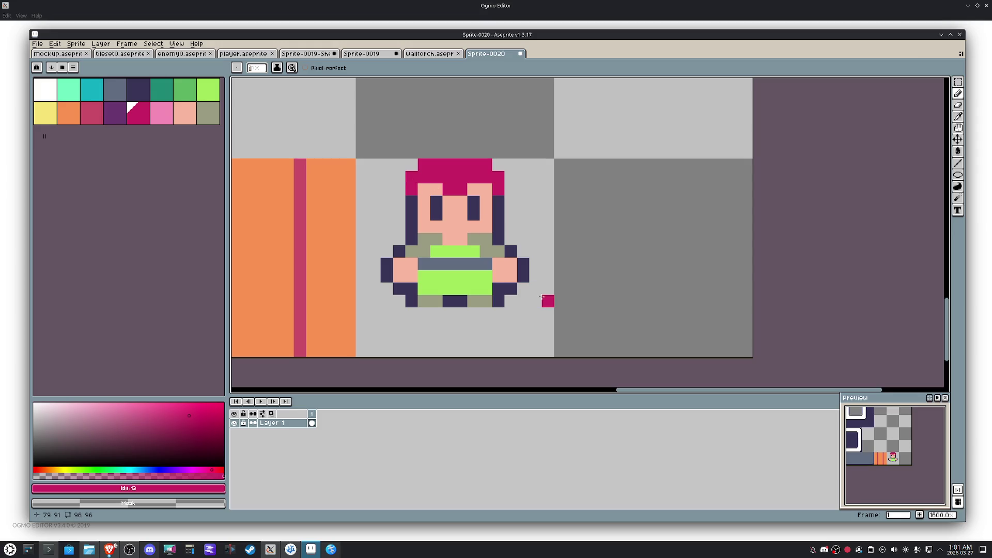
Step: Select the whole canvas and shift the sprite down two pixels
key("m")
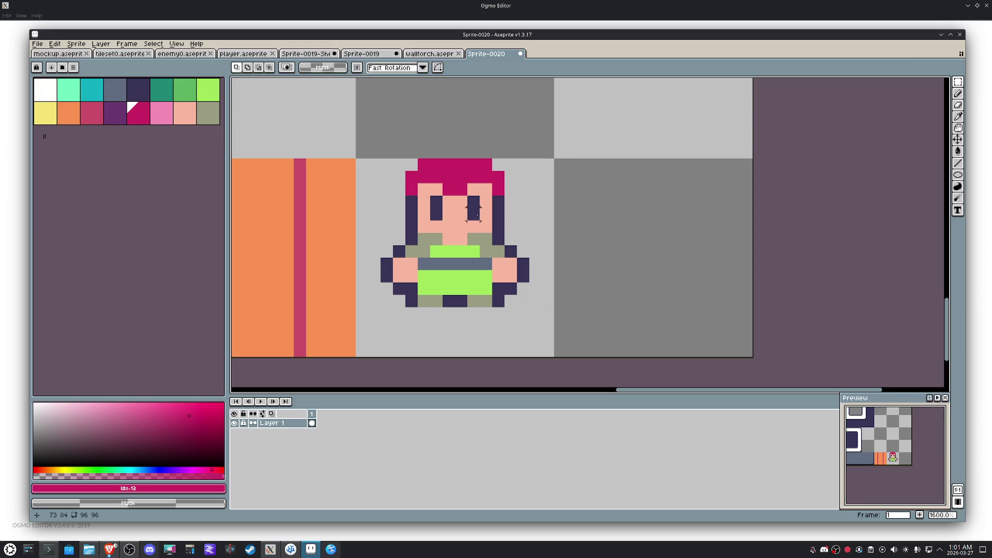
key("ctrl+a")
left_click_drag(481, 222, 481, 245)
left_click(644, 263)
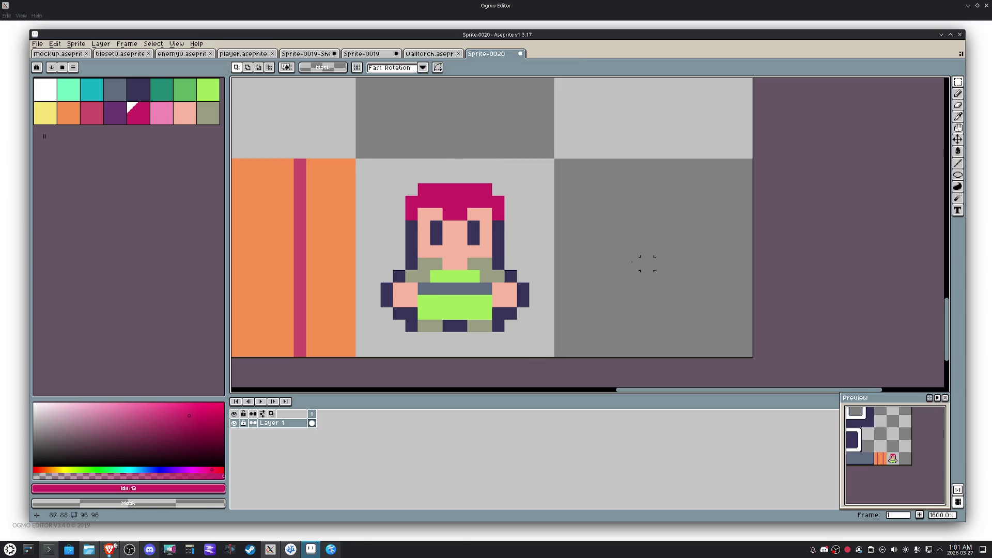
Step: Sample the dark outline colour and outline both sides of the head
key("i")
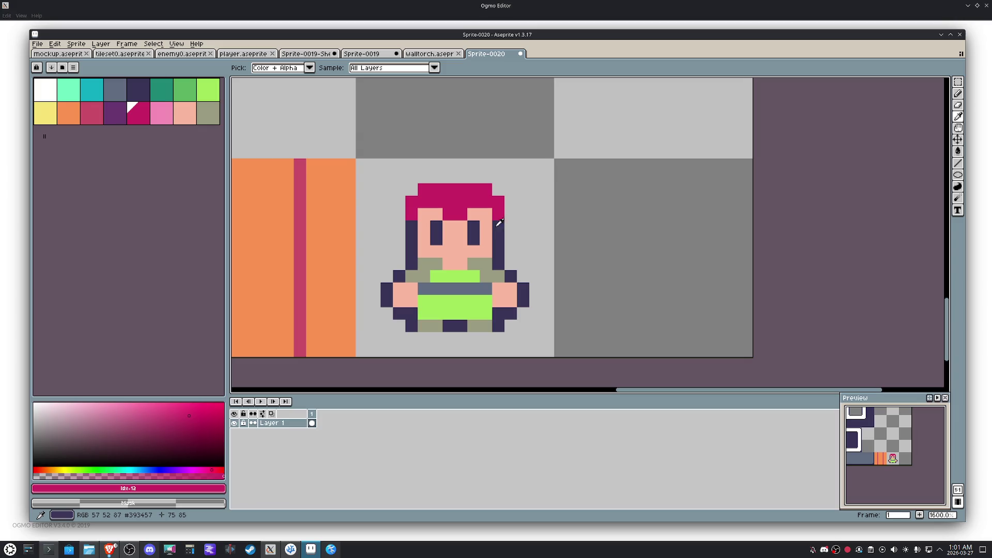
left_click(498, 223)
key("b")
left_click(498, 236, "alt")
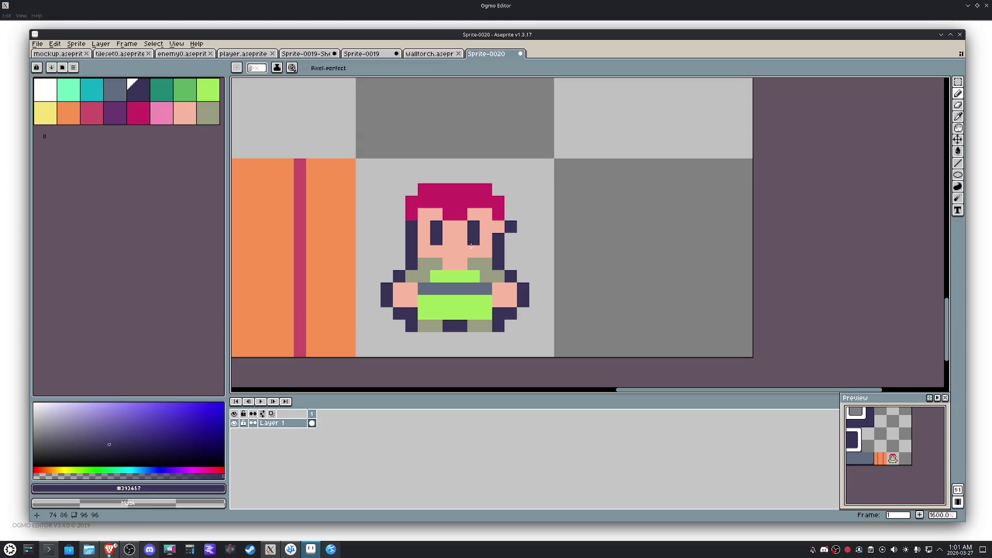
left_click(423, 227, "alt")
left_click(411, 226, "alt")
left_click(399, 226)
Step: Shrink the eyes with skin pixels, then outline the right edge and top of the hair dark
key("alt")
left_click(489, 220, "alt")
left_click(474, 228)
left_click(437, 227)
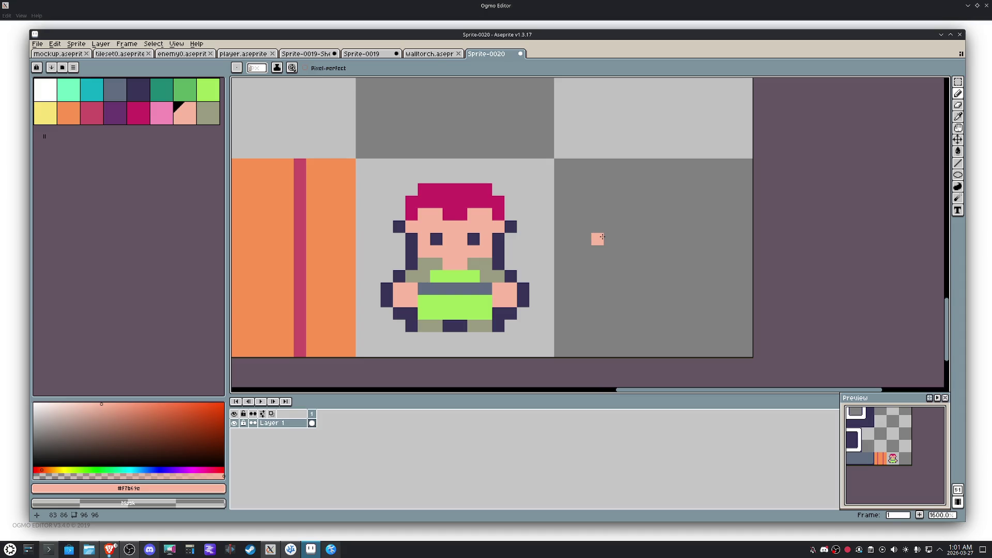
key("alt")
left_click(514, 225, "alt")
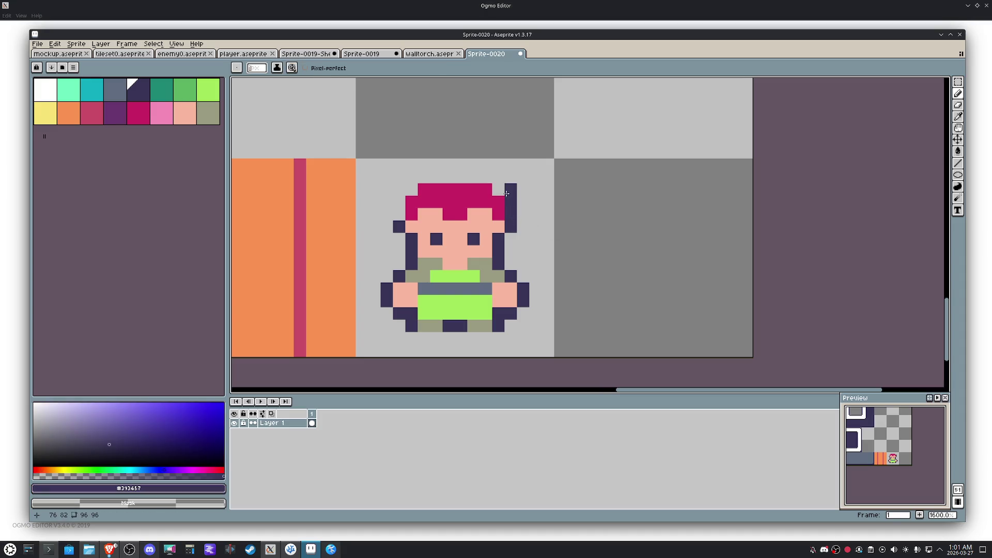
mouse_move(506, 192)
left_mouse_down()
mouse_move(411, 184)
mouse_move(399, 198)
left_mouse_up()
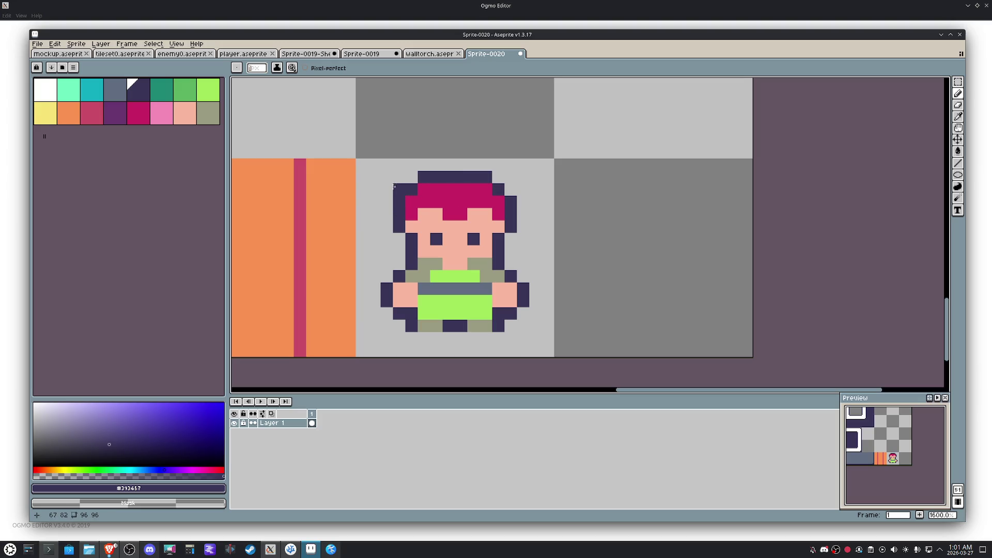
Step: Add dark outline pixels beside both sides of the player's face
left_click(500, 244, "alt")
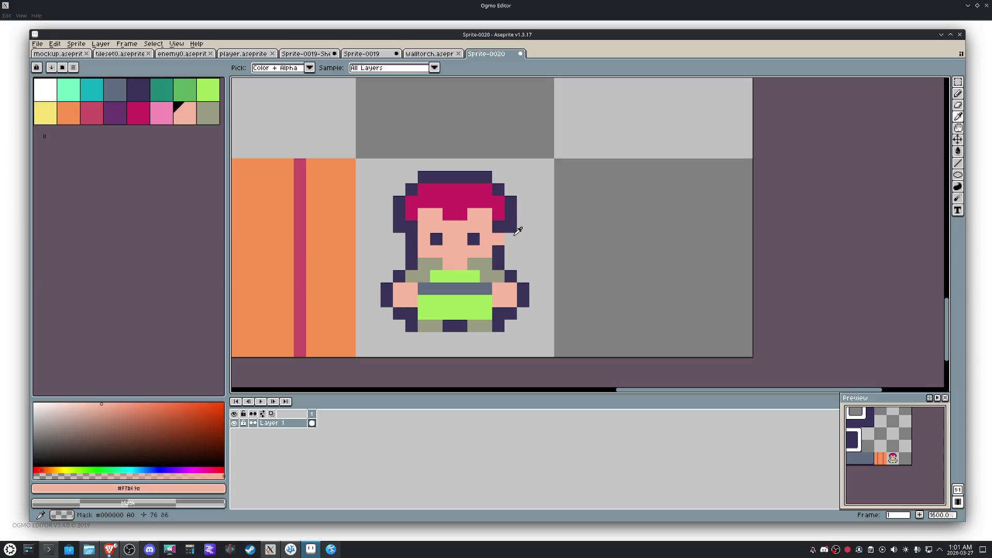
left_click(514, 227, "alt")
left_click(521, 239)
right_click(522, 238)
left_click(426, 239, "alt")
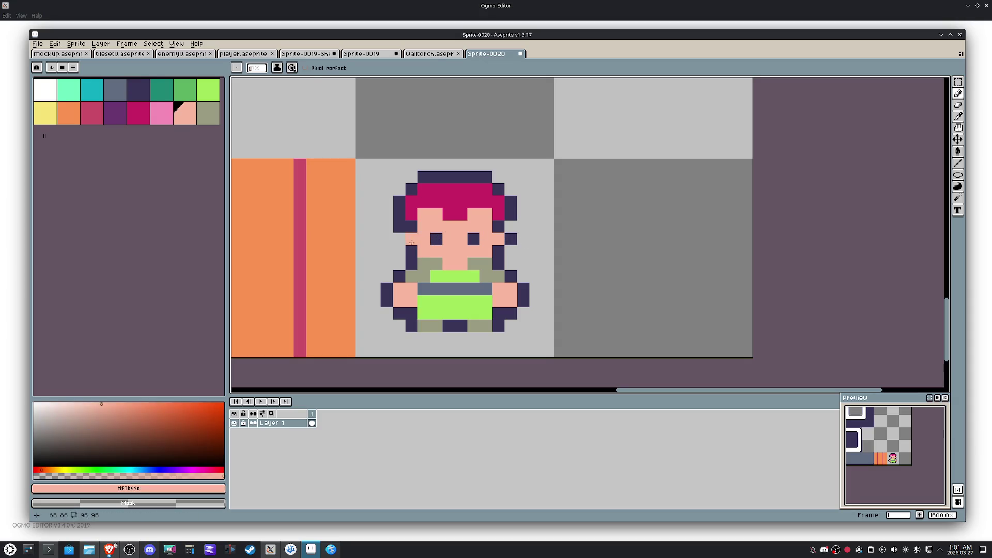
left_click(411, 240, "alt")
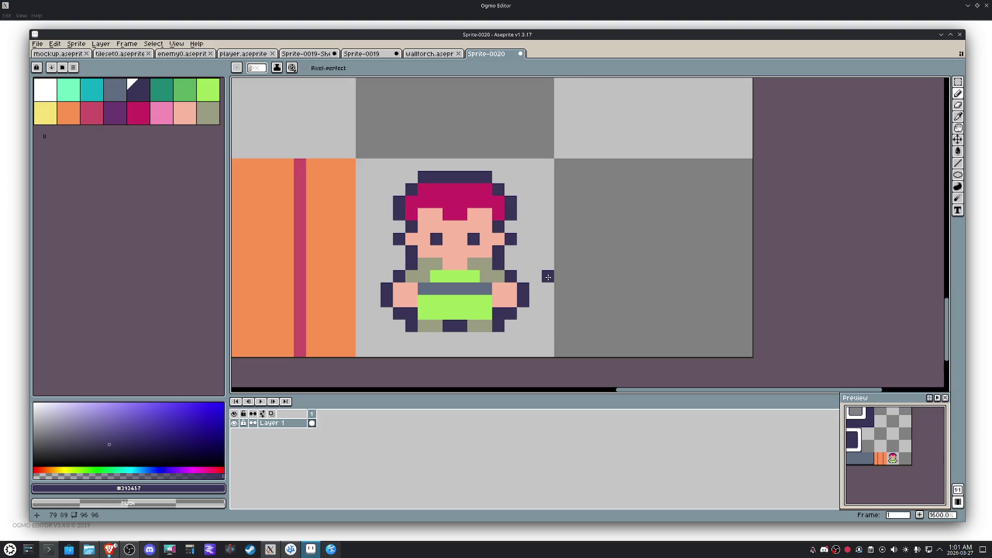
Step: Repaint the grey-blue shirt stripe one row lower and fill the old row green
left_click(479, 261, "alt")
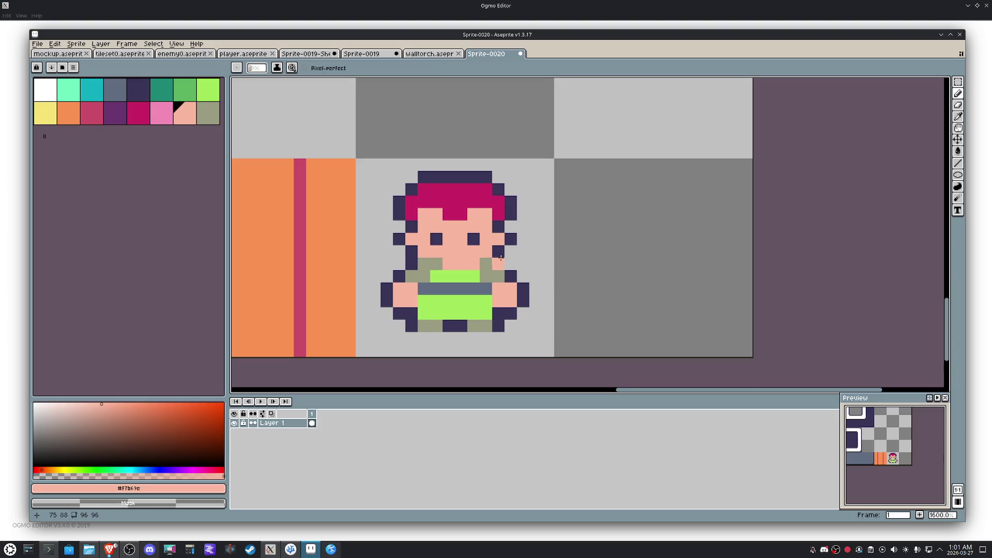
key("alt")
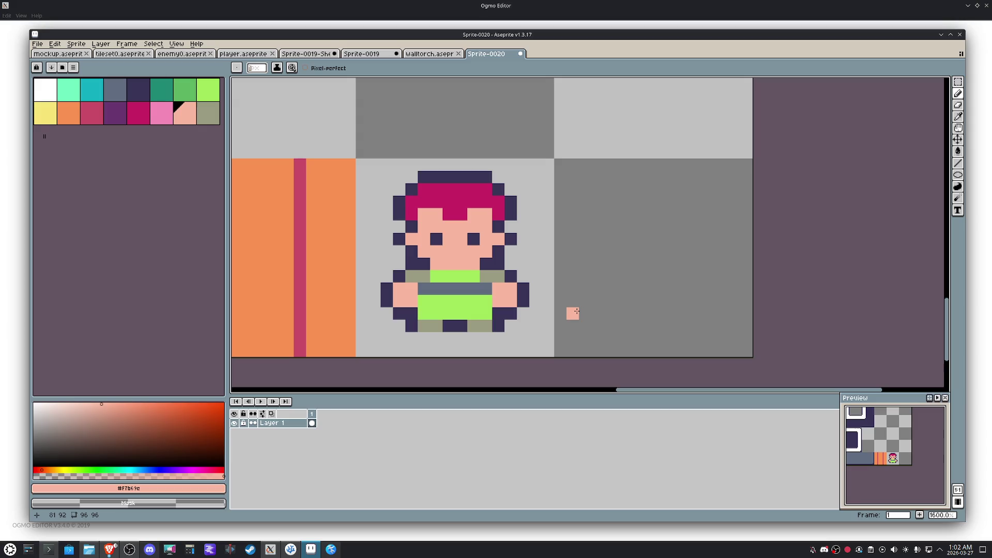
left_click(479, 295, "alt")
mouse_move(480, 297)
left_mouse_down()
mouse_move(422, 301)
mouse_move(485, 288)
left_mouse_up()
left_click(425, 312, "alt")
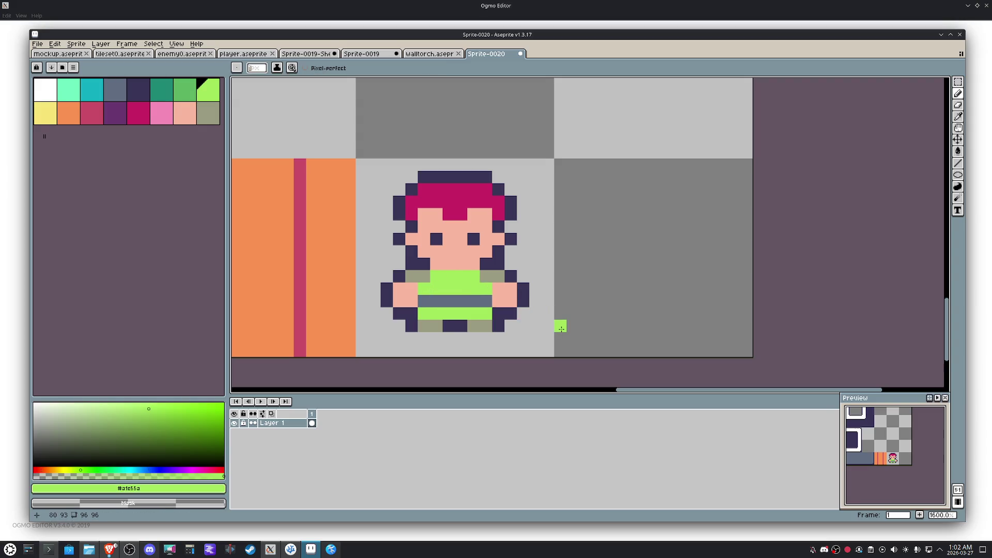
key("alt")
Step: Marquee the sprite and move it down one pixel
key("m")
left_click_drag(476, 222, 479, 231)
left_click(585, 261)
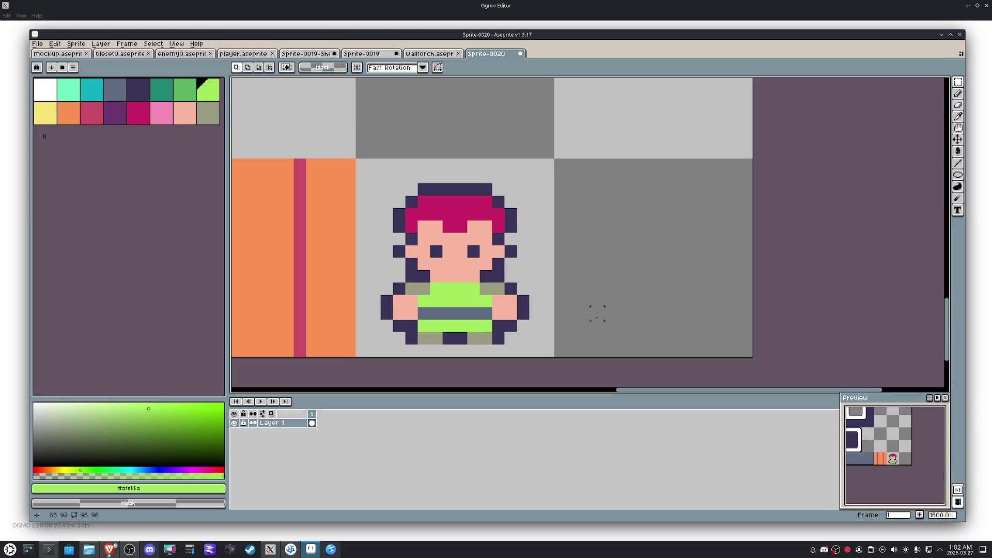
Step: Select the player's tile and flood-clear the hand-drawn dark outline pixels
left_click_drag(585, 349, 356, 155)
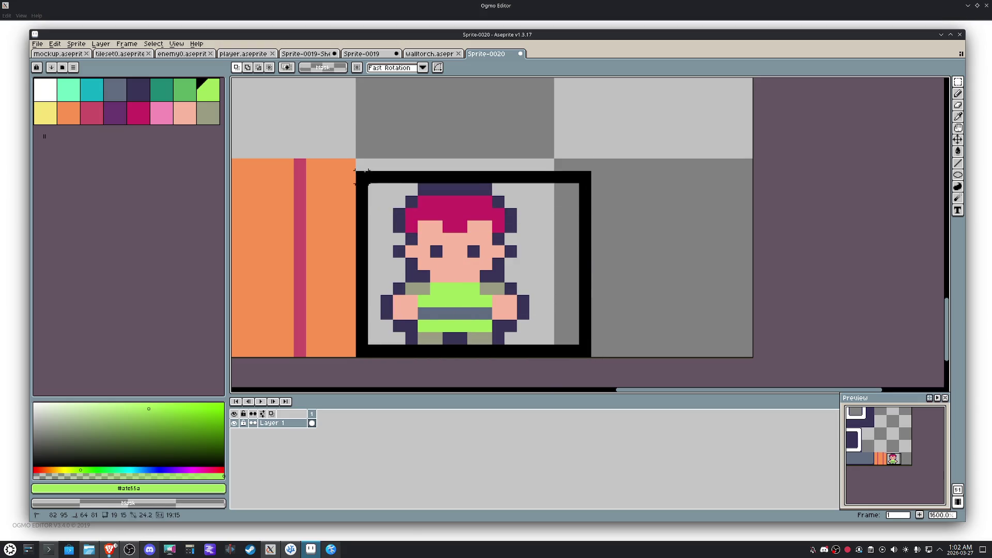
left_click(436, 214)
key("ctrl+z")
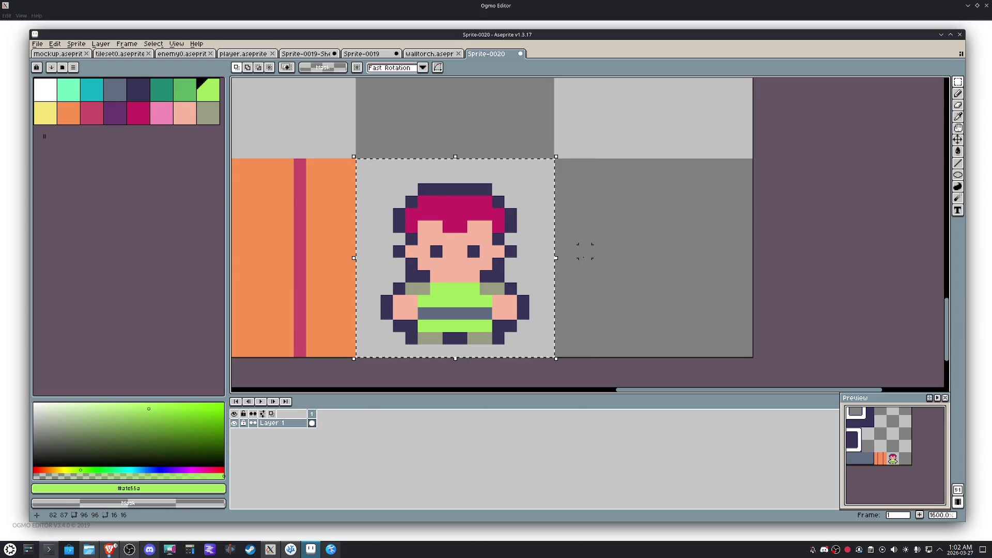
key("i")
left_click(515, 223)
key("g")
right_click(534, 224)
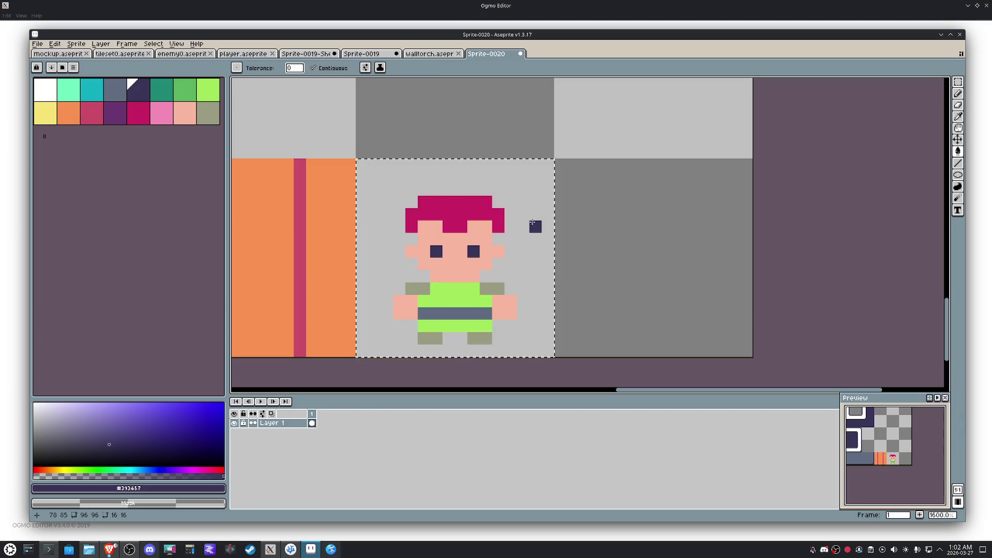
Step: Apply the Outline effect with the rounded plus shape and deselect
key("shift+o")
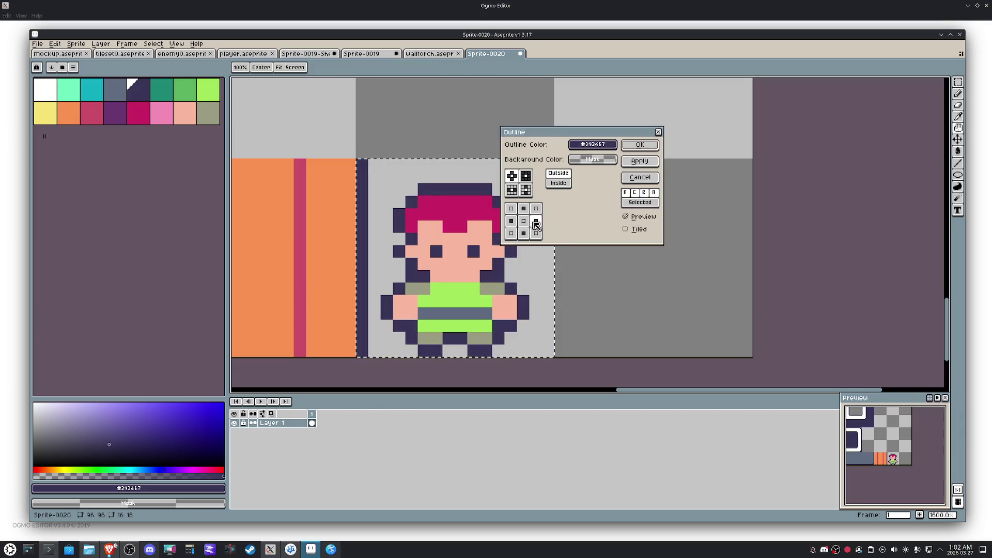
left_click(527, 176)
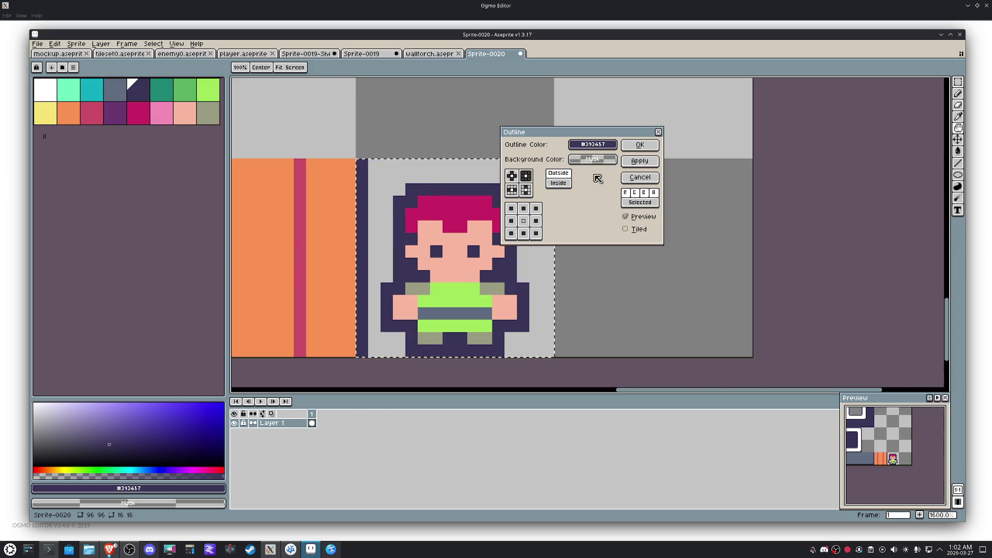
left_click(512, 176)
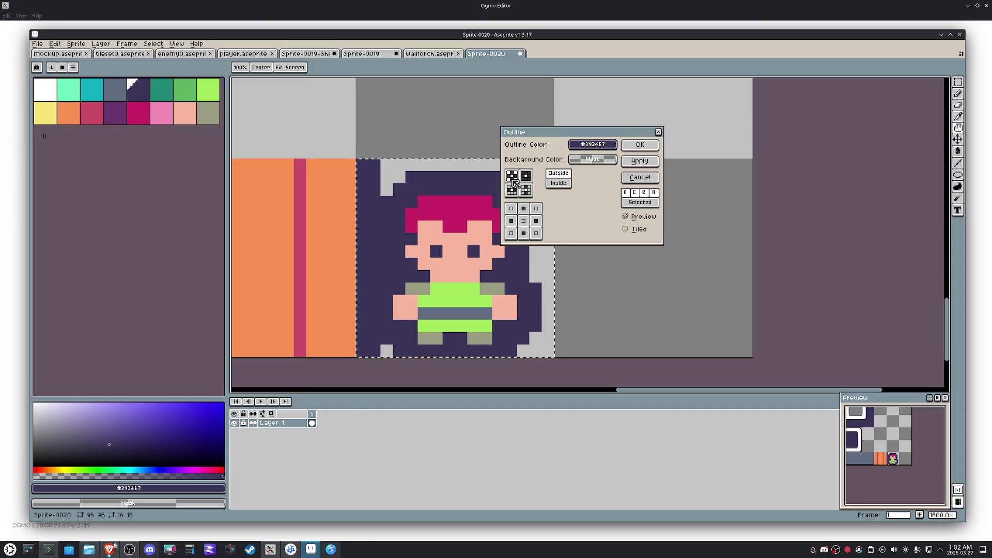
left_click(639, 145)
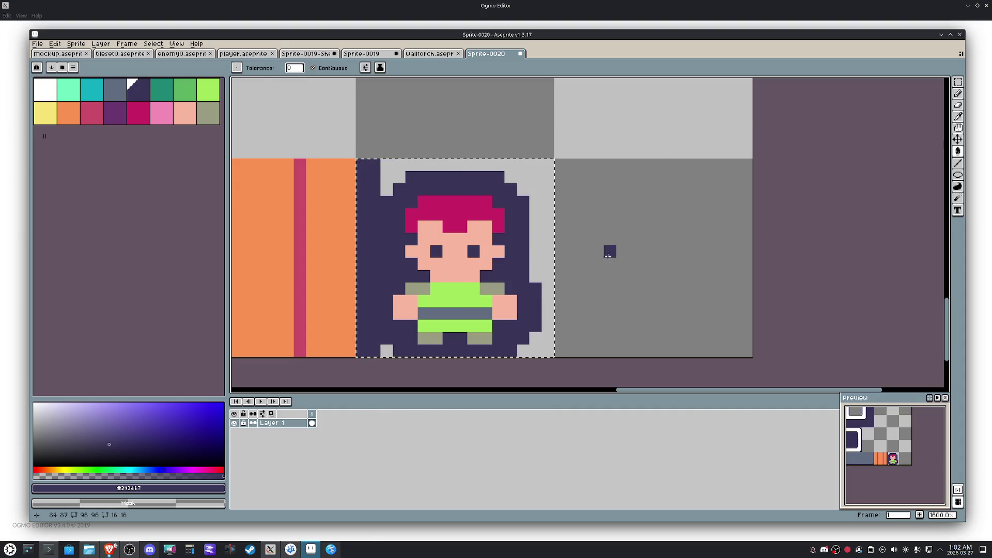
key("m")
key("ctrl+d")
key("b")
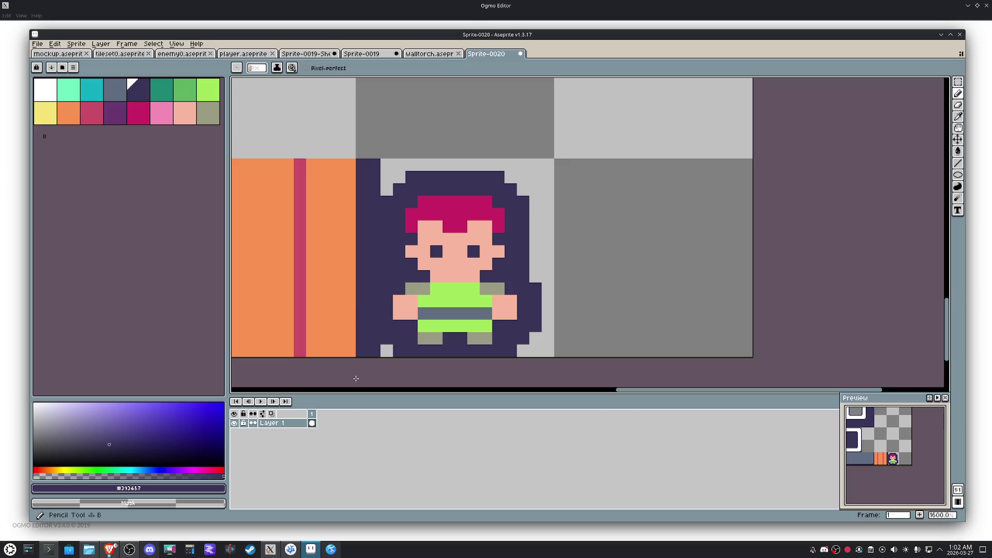
Step: Undo the outline effect, then select and reposition the player sprite by one tile
right_click(373, 178, "shift")
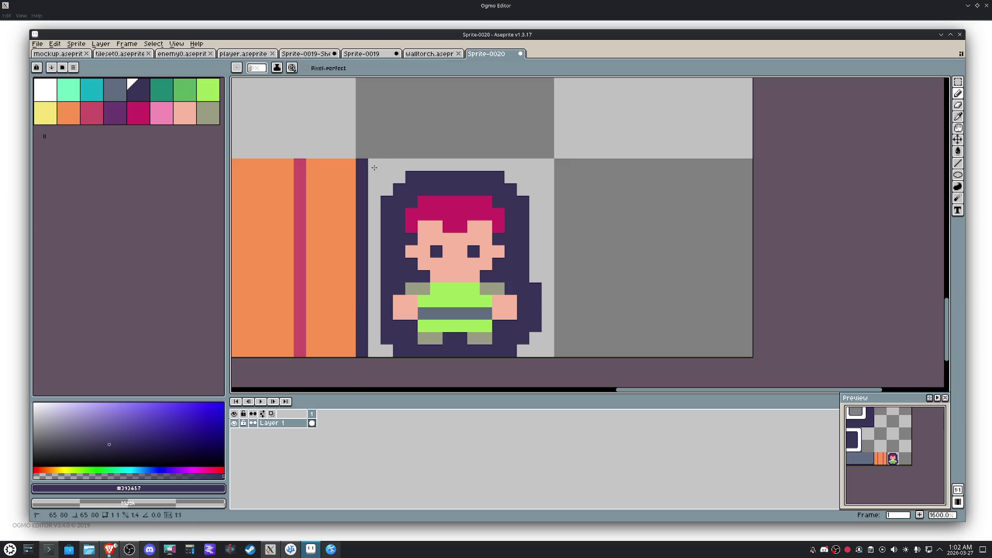
key("ctrl+z")
key("ctrl+z")
key("ctrl+z")
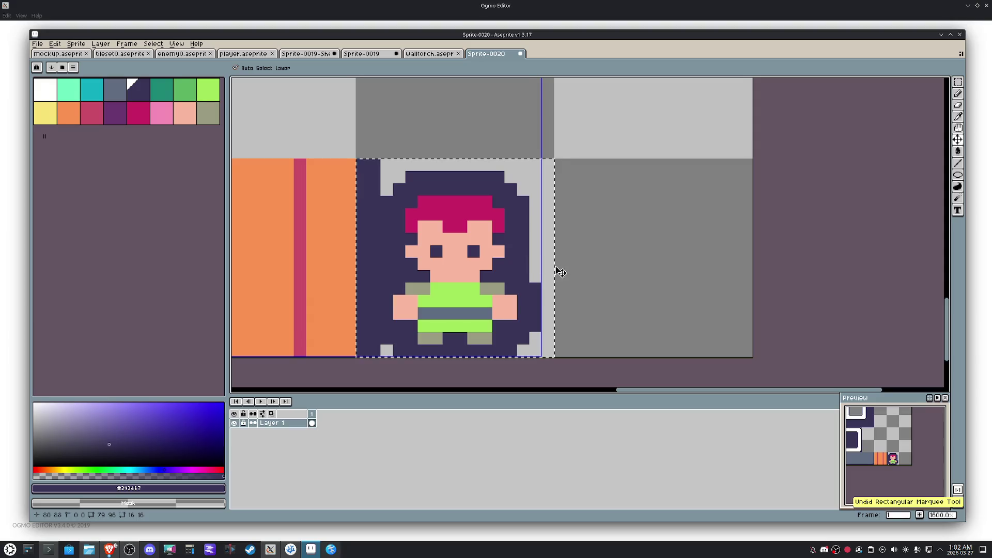
key("ctrl+z")
key("m")
scroll(558, 266, "down", 1)
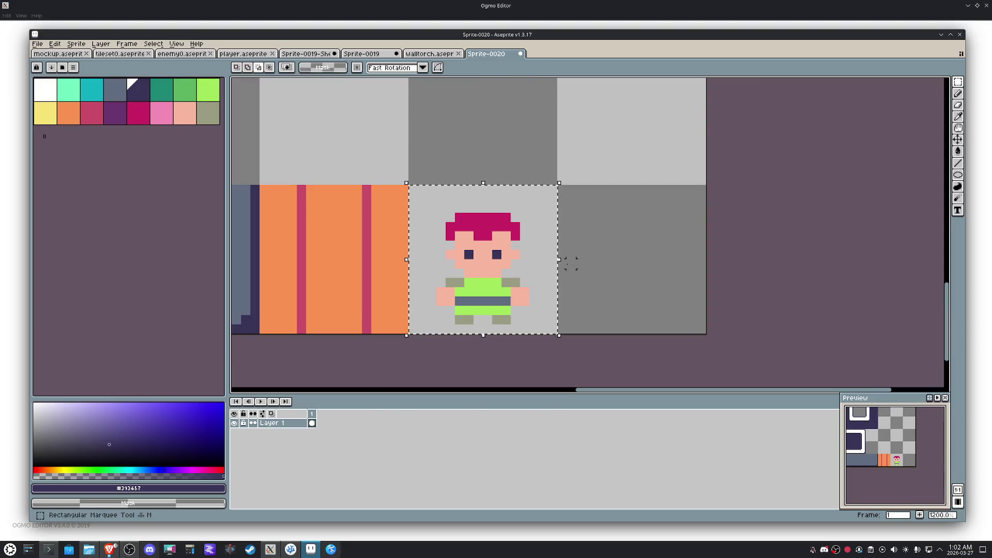
key("shift+Up")
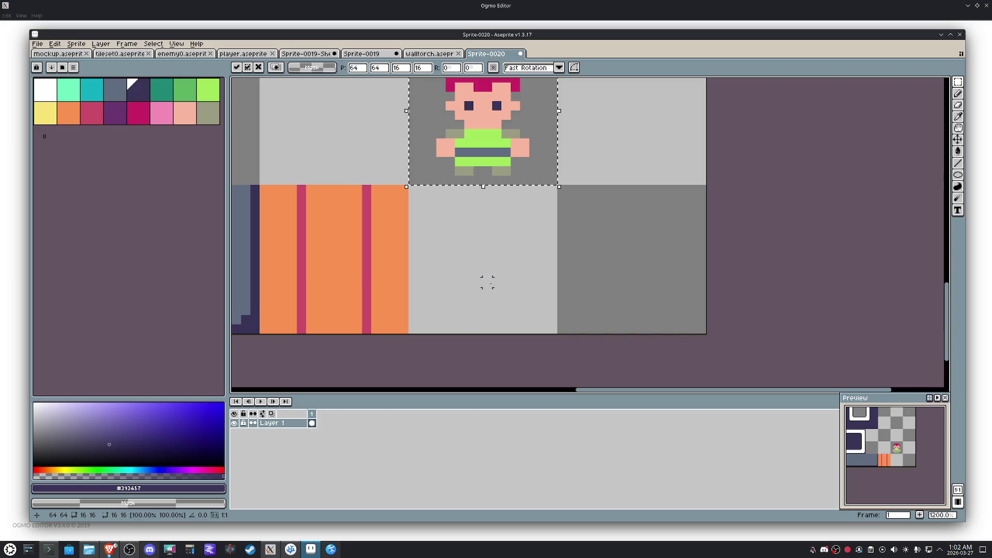
left_click_drag(651, 177, 624, 275)
scroll(543, 255, "down", 3)
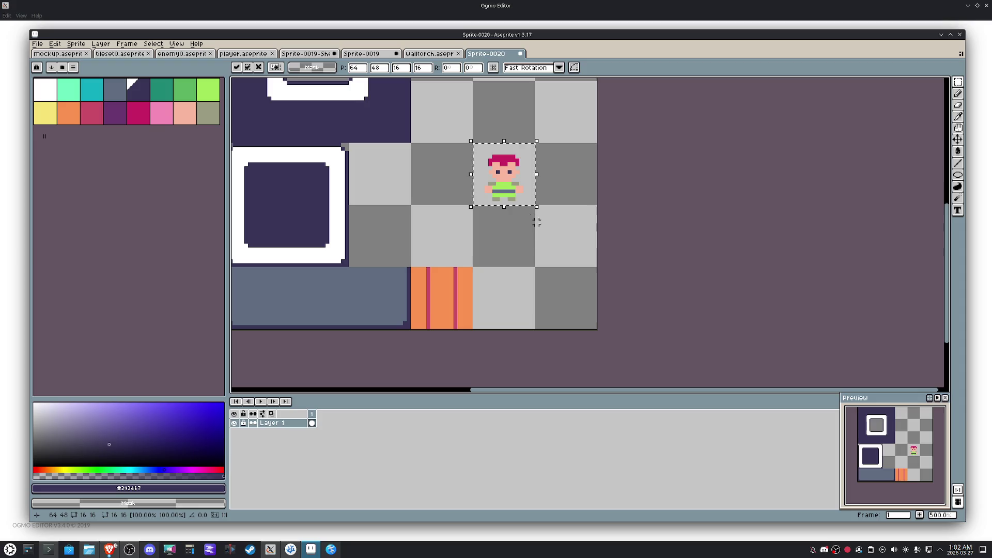
left_click(564, 202)
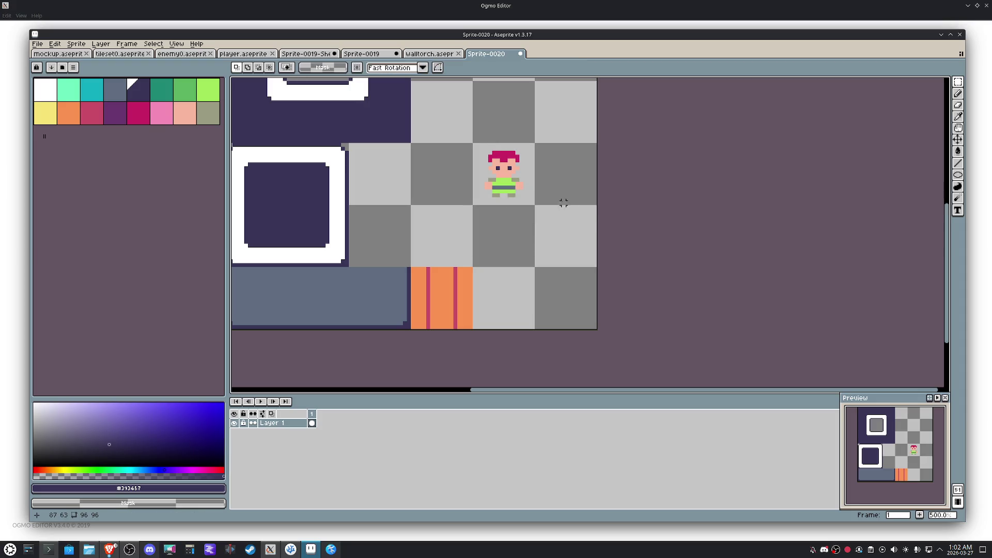
Step: Re-apply the Outline effect to the player with the rounded circle matrix
key("ctrl+shift+d")
key("shift+o")
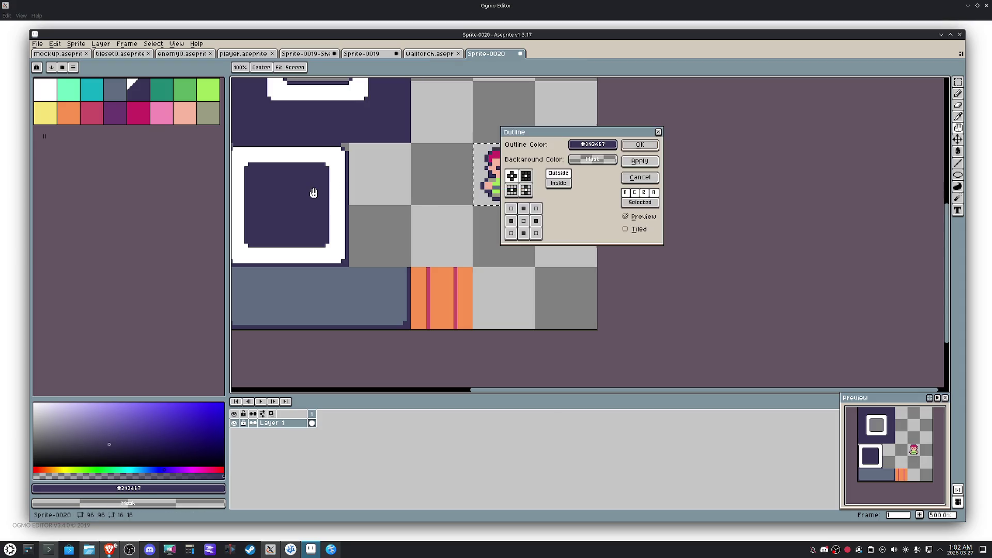
left_click_drag(574, 132, 735, 158)
left_click(691, 202)
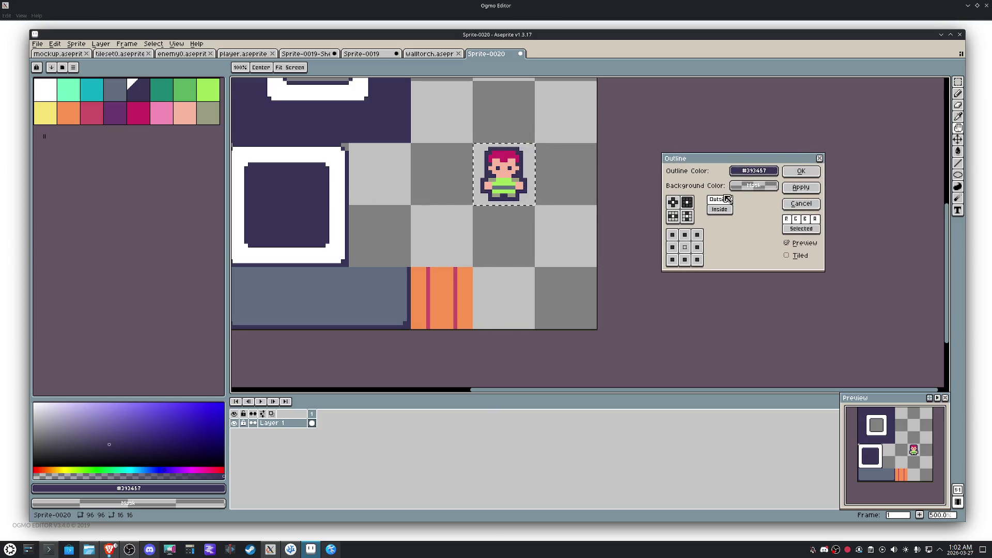
left_click(674, 203)
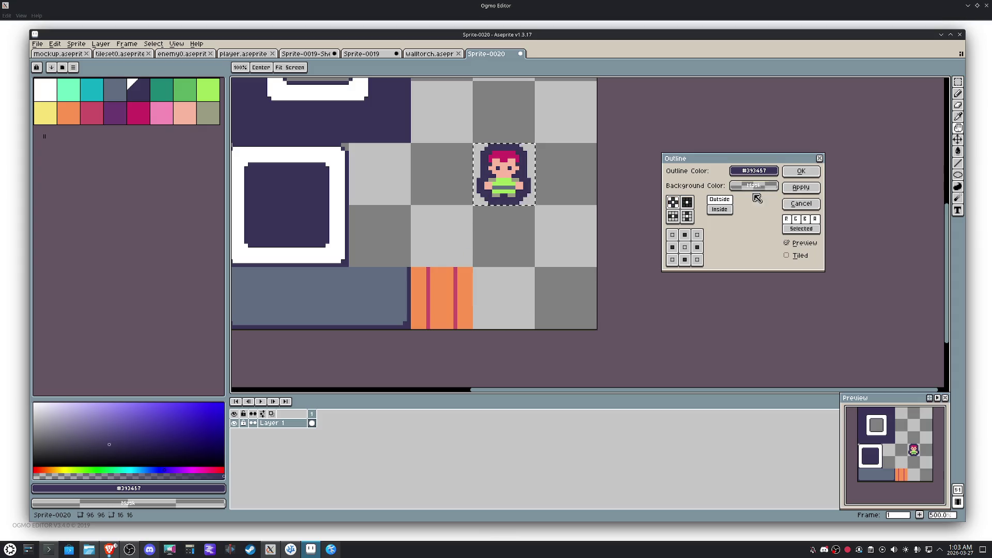
left_click(801, 171)
Step: Move the sprite down two cells, deselect, and select the extra outline rows below the feet
key("Down")
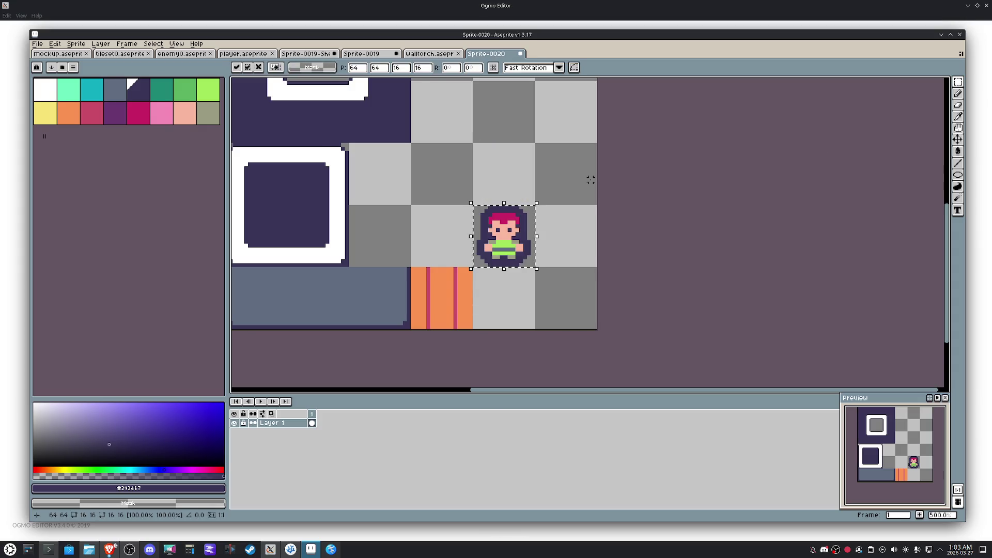
key("Down")
key("ctrl+d")
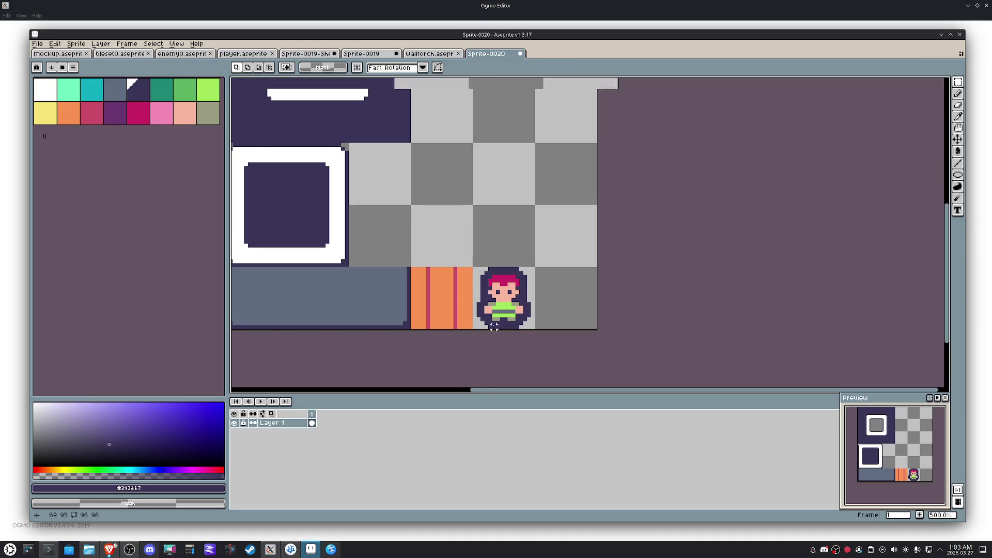
scroll(493, 324, "up", 5)
left_click_drag(570, 330, 465, 338)
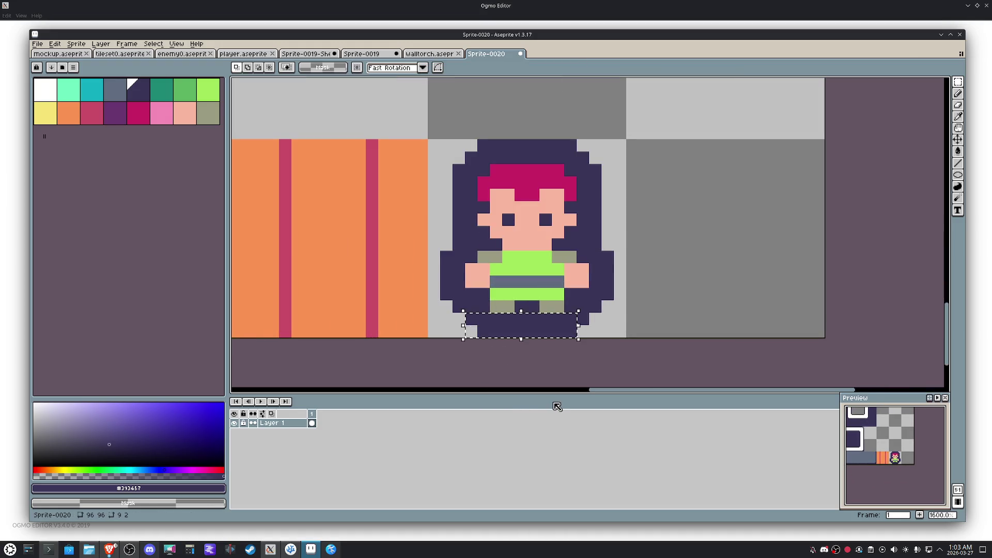
Step: Remove the extra rows below the feet and test skin pixels beside the hair, undoing them
key("ctrl+z")
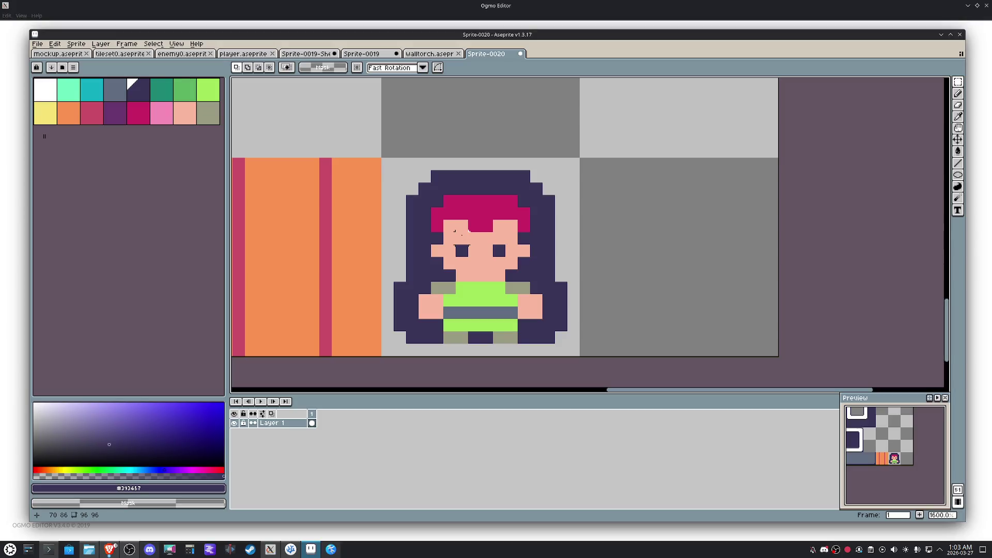
key("i")
left_click(458, 231)
key("b")
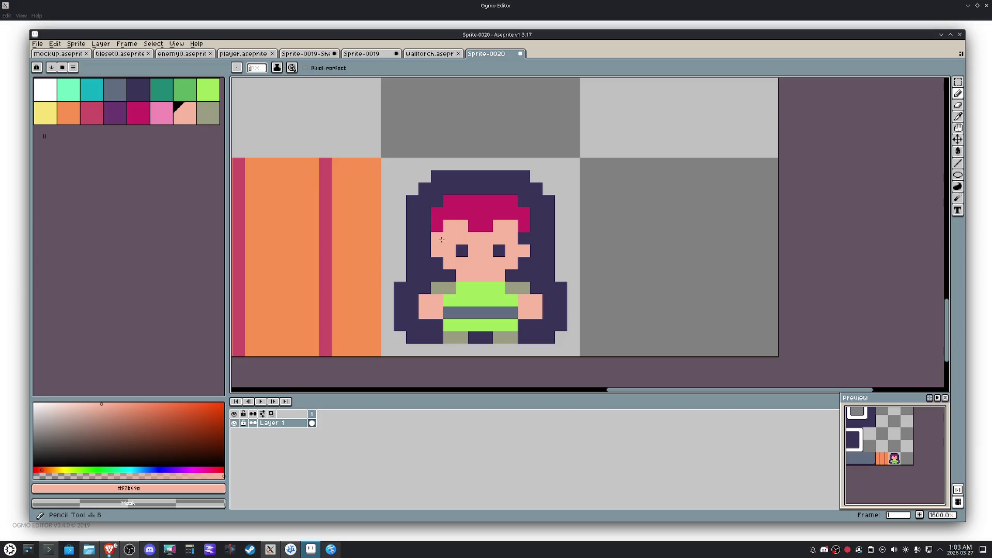
left_click(559, 291)
key("ctrl+z")
left_click(570, 288)
key("ctrl+z")
Step: Draw the dark outline row under the legs and nudge the character up one pixel
left_click(535, 330, "alt")
left_click(521, 348)
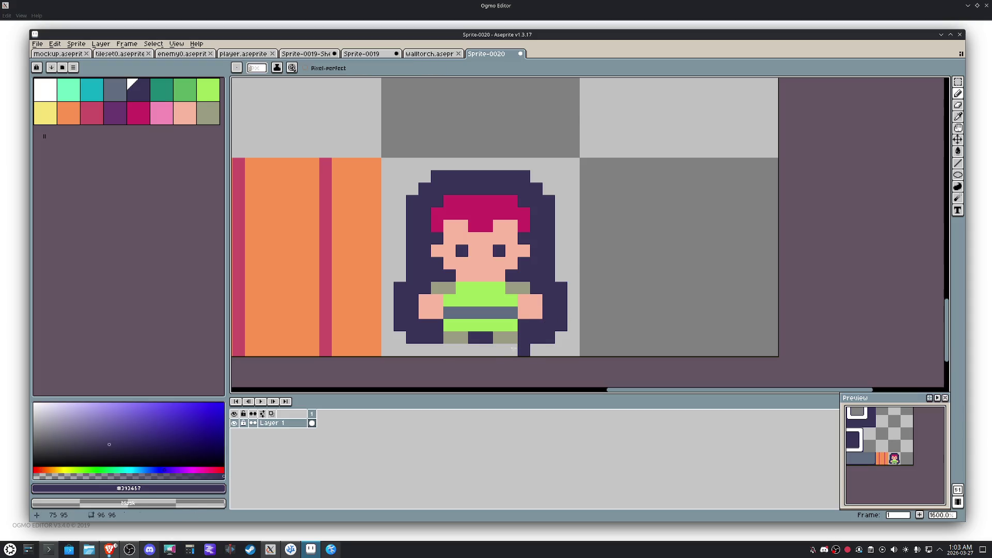
left_click_drag(514, 348, 424, 351)
left_click(531, 347)
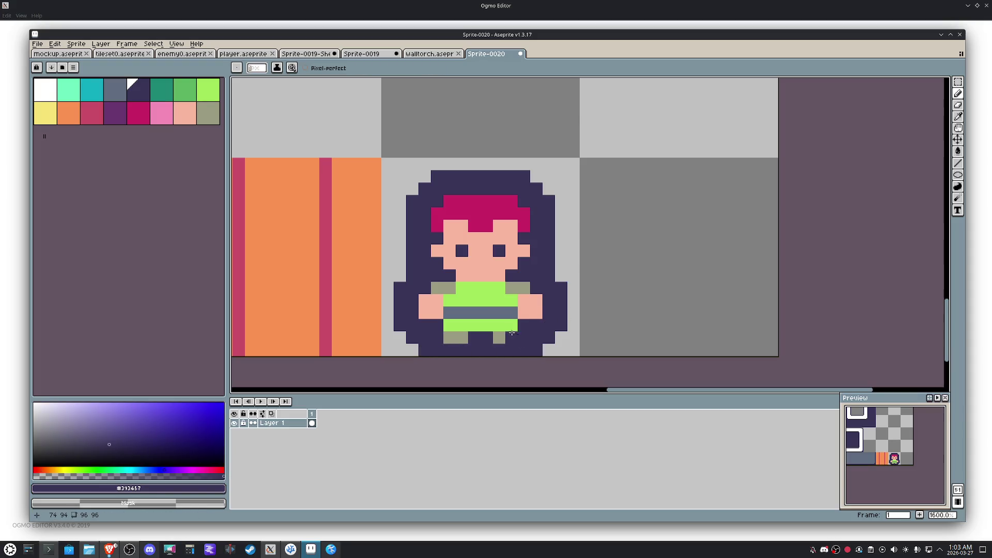
key("m")
mouse_move(388, 164)
left_mouse_down()
mouse_move(509, 291)
mouse_move(505, 284)
left_mouse_up()
key("ctrl+d")
Step: Refill the bottom outline row, erase the stray corner pixel, and select the player's tile
key("b")
left_click(526, 347)
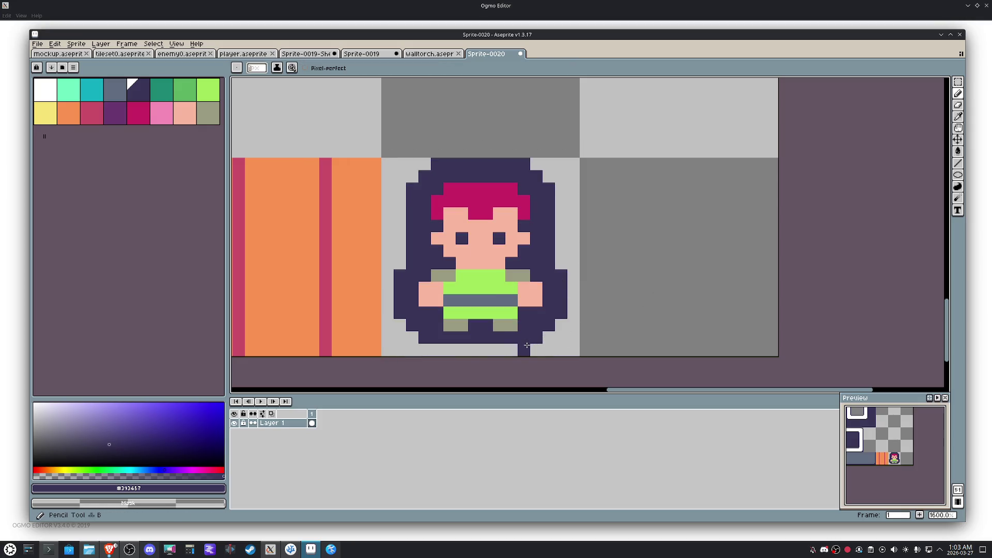
left_click_drag(526, 346, 425, 349)
right_click(425, 349)
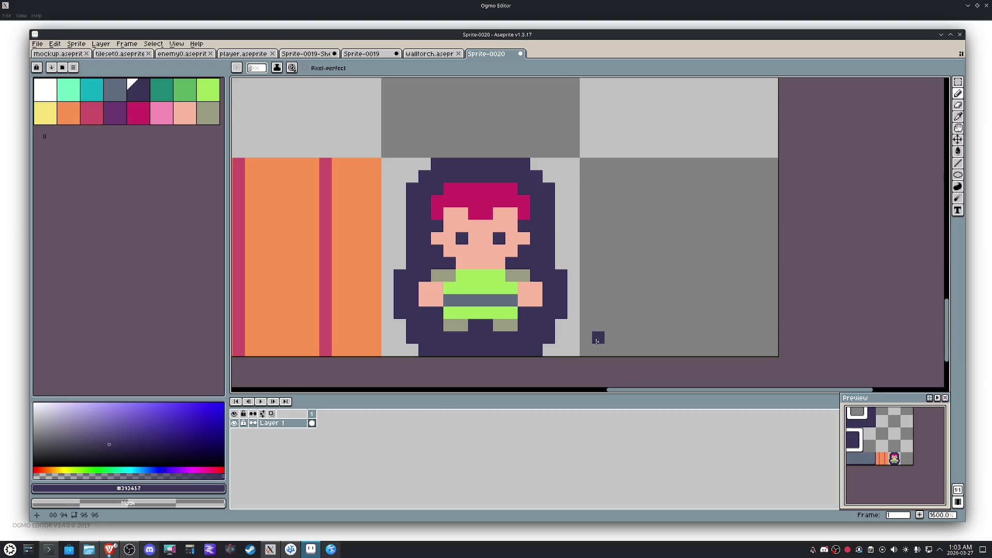
scroll(597, 337, "down", 1)
key("space")
left_click_drag(618, 338, 549, 344)
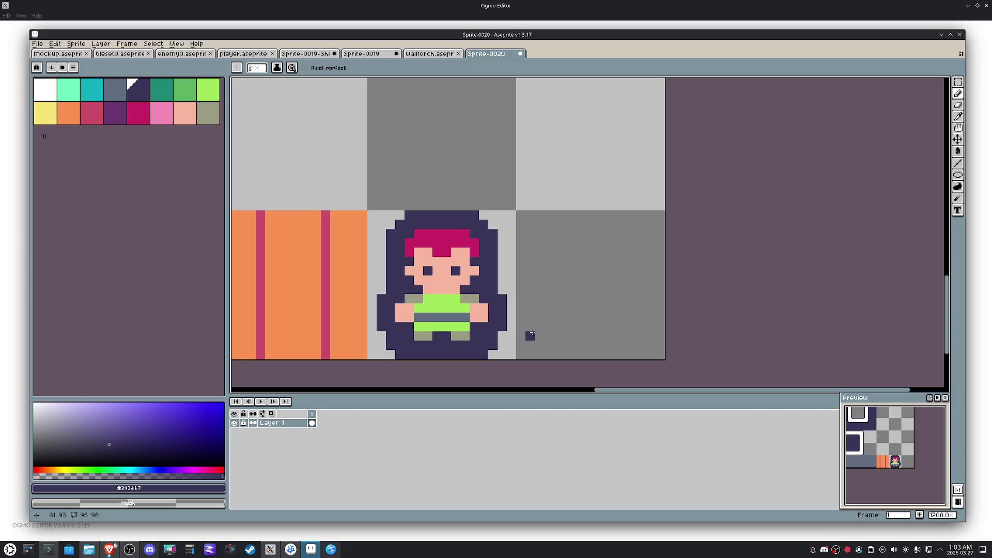
key("m")
left_click_drag(371, 213, 539, 308)
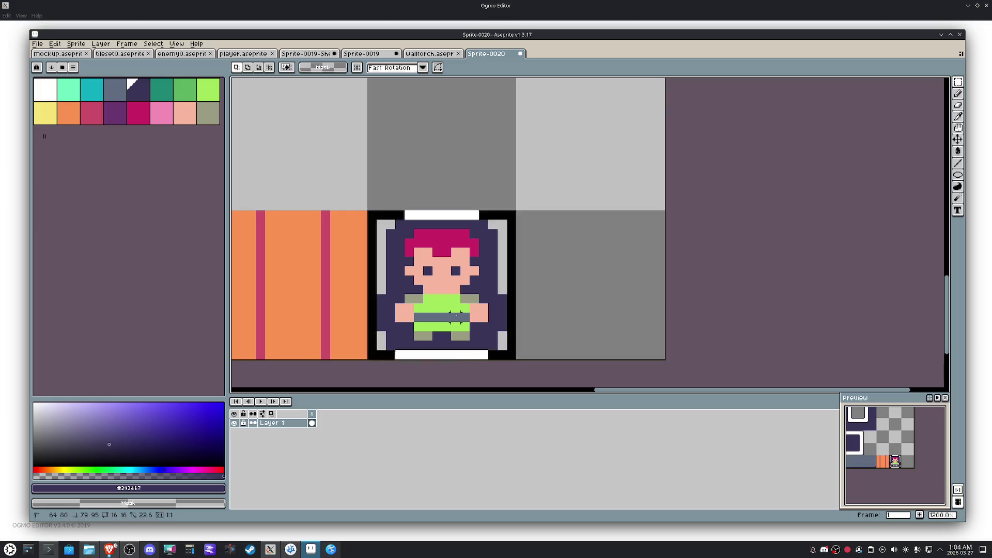
Step: Paste a copy of the player into the tile to the right and paint its legs white
key("ctrl+c")
key("ctrl+v")
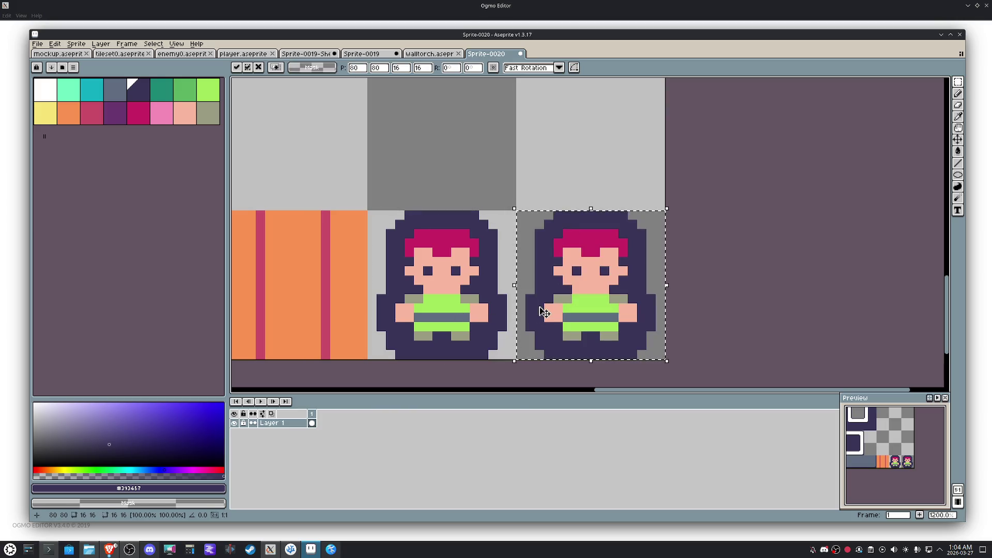
scroll(642, 328, "up", 1)
left_click(45, 90)
key("b")
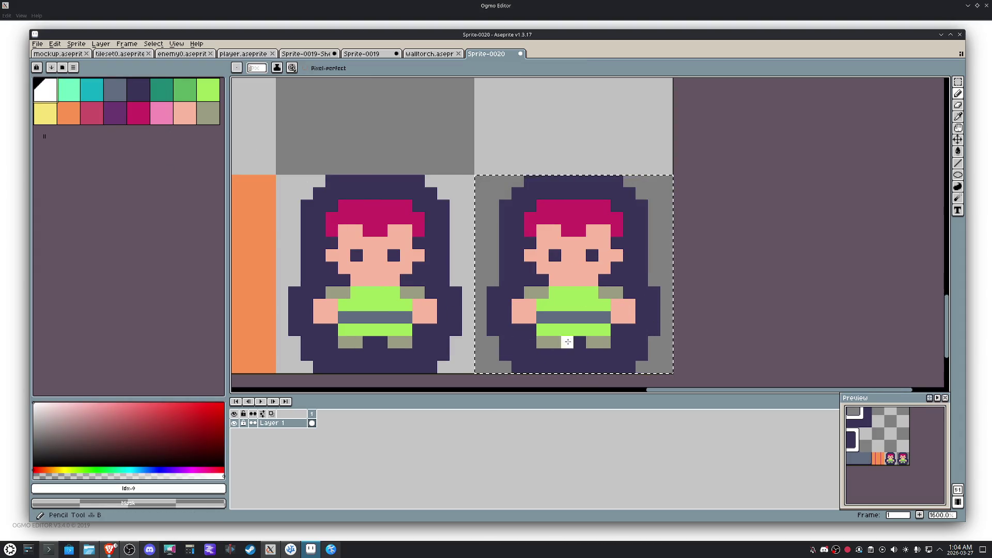
mouse_move(599, 334)
left_mouse_down()
mouse_move(605, 345)
mouse_move(543, 344)
left_mouse_up()
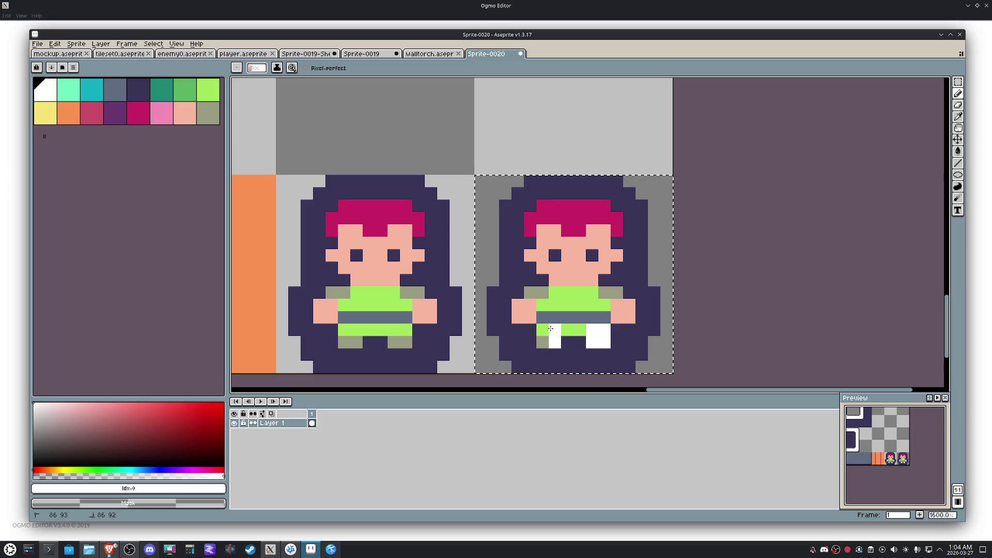
left_click(579, 345, "alt")
left_click(545, 329, "alt")
Step: Paint the copy's hands, arms and shirt white with dark separating pixels
mouse_move(518, 305)
left_mouse_down()
mouse_move(537, 310)
mouse_move(518, 319)
mouse_move(538, 297)
left_mouse_up()
key("ctrl+z")
mouse_move(601, 307)
left_mouse_down()
mouse_move(605, 293)
mouse_move(632, 307)
left_mouse_up()
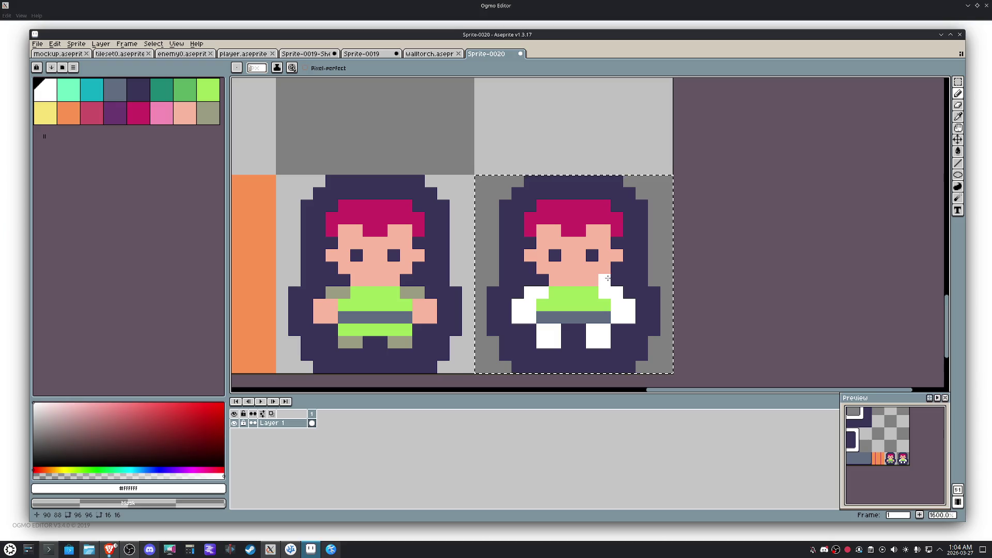
left_click(659, 331, "alt")
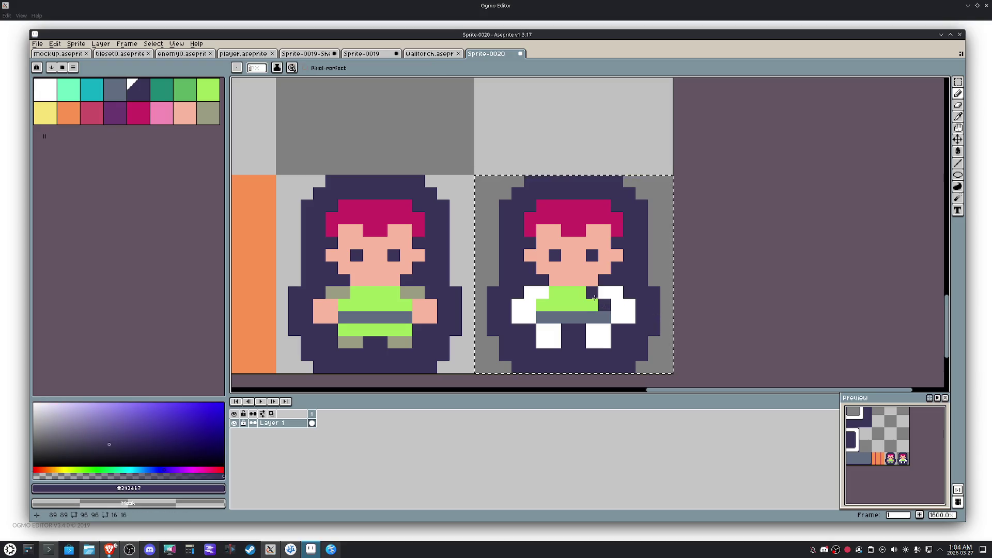
left_click(540, 304)
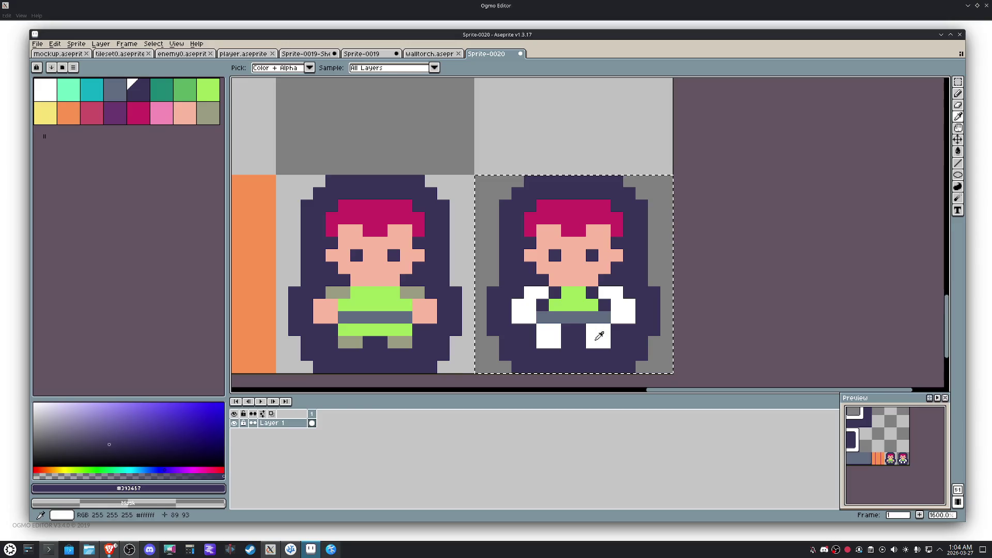
left_click(595, 334, "alt")
left_click(580, 304)
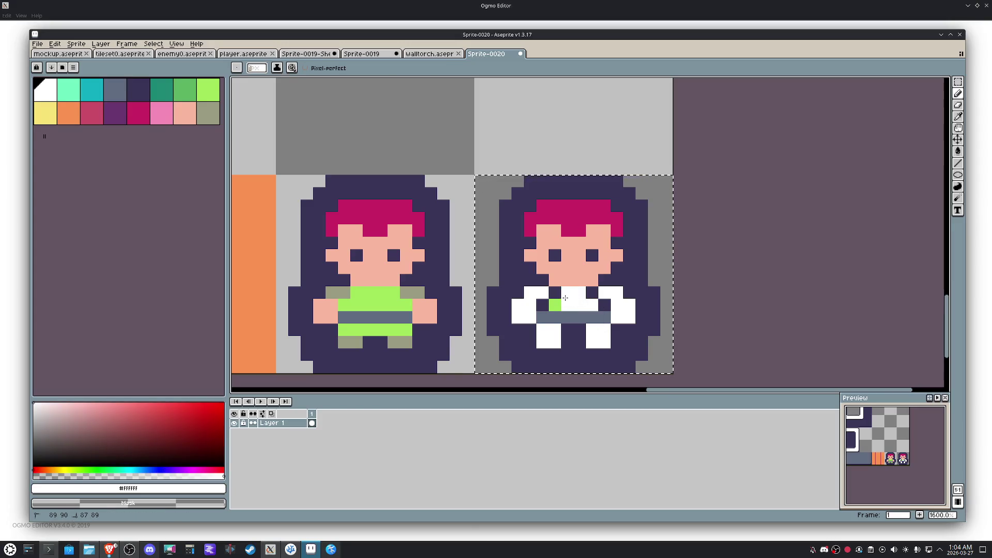
Step: Paint the copy's hair white and darken the leftover pink head and chest pixels
key("alt")
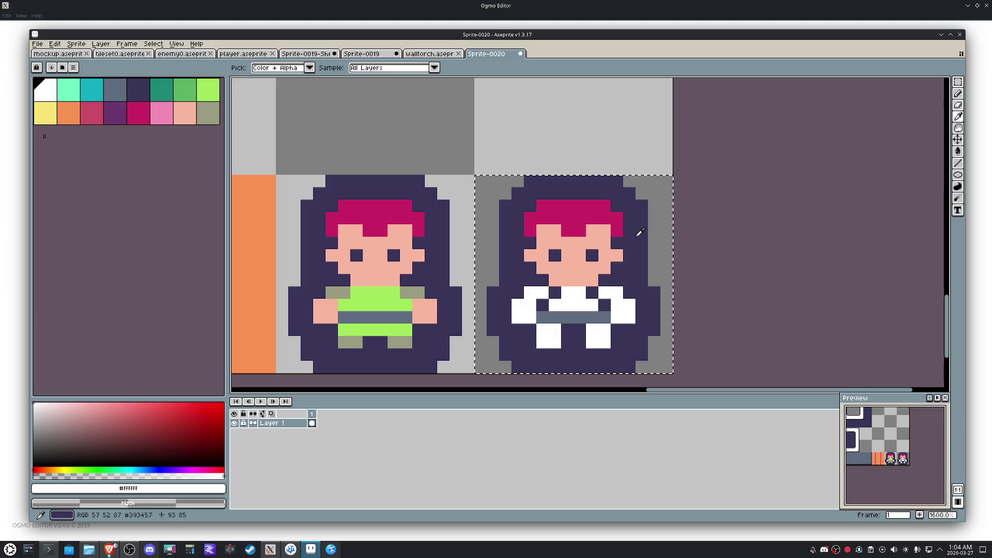
key("g")
left_click(575, 266)
key("alt")
mouse_move(604, 227)
left_mouse_down()
mouse_move(580, 204)
mouse_move(557, 207)
left_mouse_up()
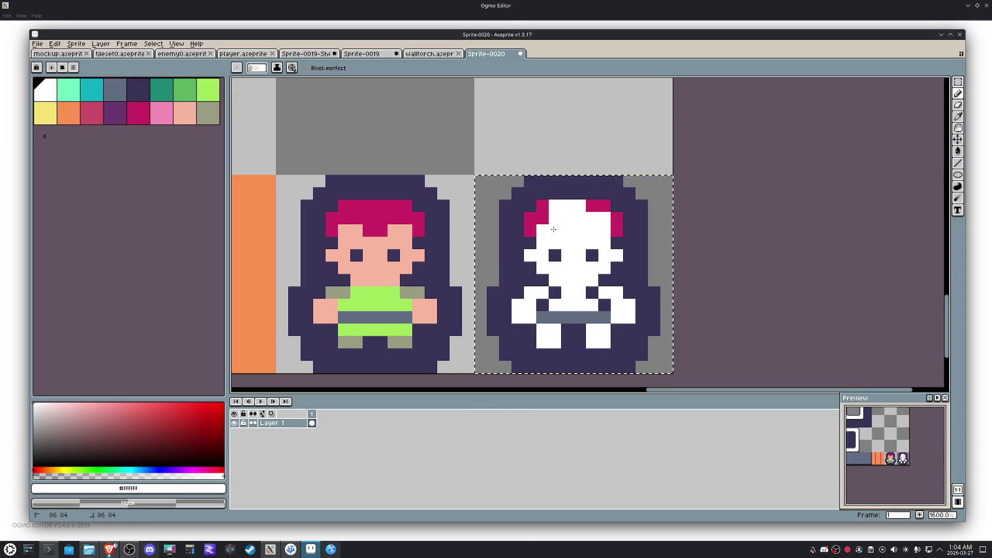
left_click(632, 233, "alt")
left_click_drag(617, 223, 604, 206)
left_click(532, 232)
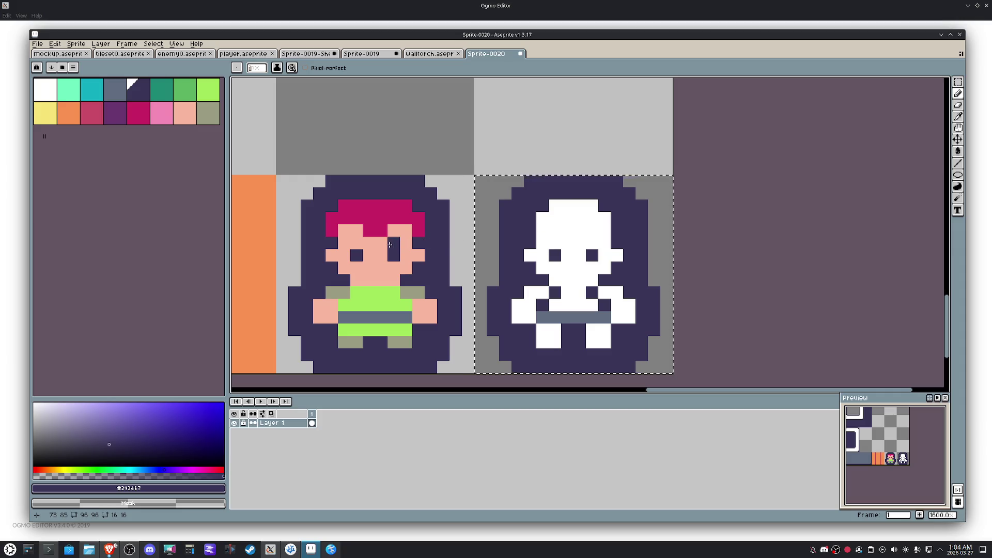
left_click(563, 284)
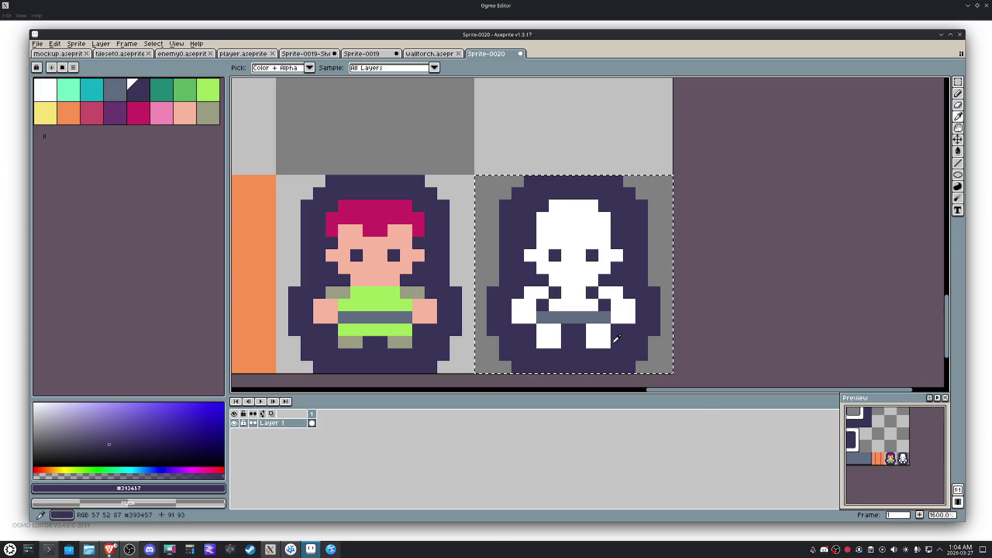
Step: Recolour the belt and leg gap white to finish the skeleton silhouette
left_click(602, 329, "alt")
mouse_move(603, 318)
left_mouse_down()
mouse_move(557, 316)
mouse_move(580, 316)
mouse_move(550, 337)
left_mouse_up()
left_click(575, 332, "alt")
left_click(599, 313, "alt")
scroll(564, 321, "down", 4)
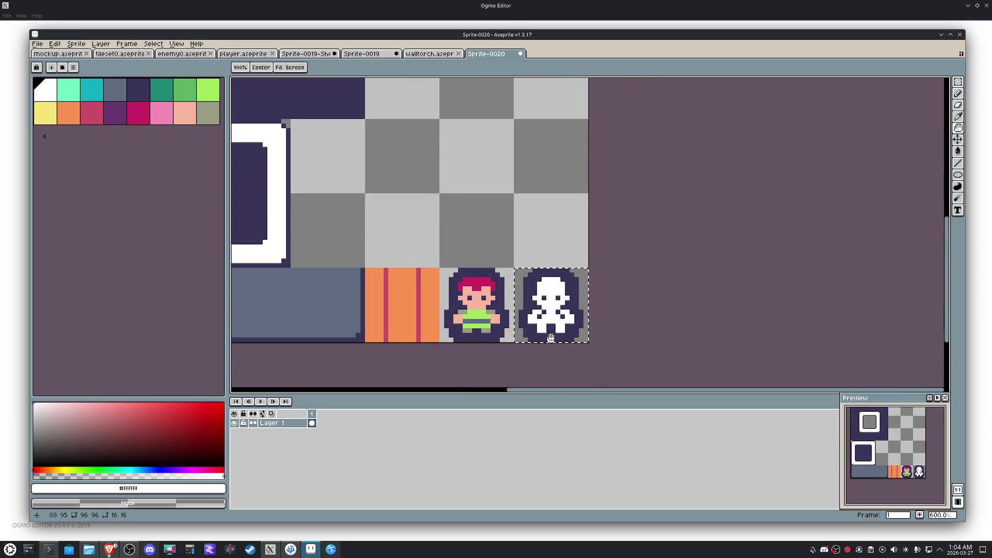
scroll(550, 338, "up", 4)
Step: Add a dark row under the face and fix a stray dark pixel beside it white
key("alt")
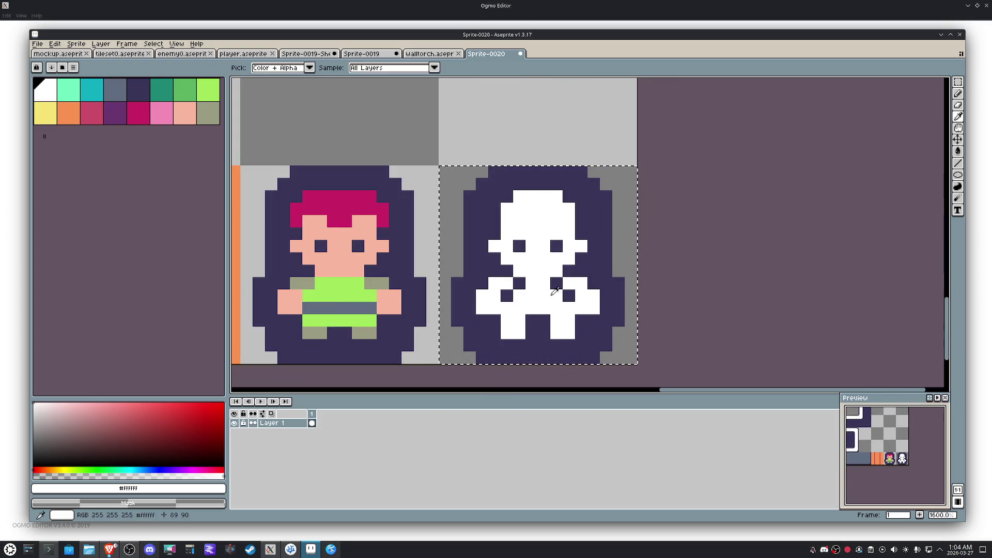
left_click(573, 267, "alt")
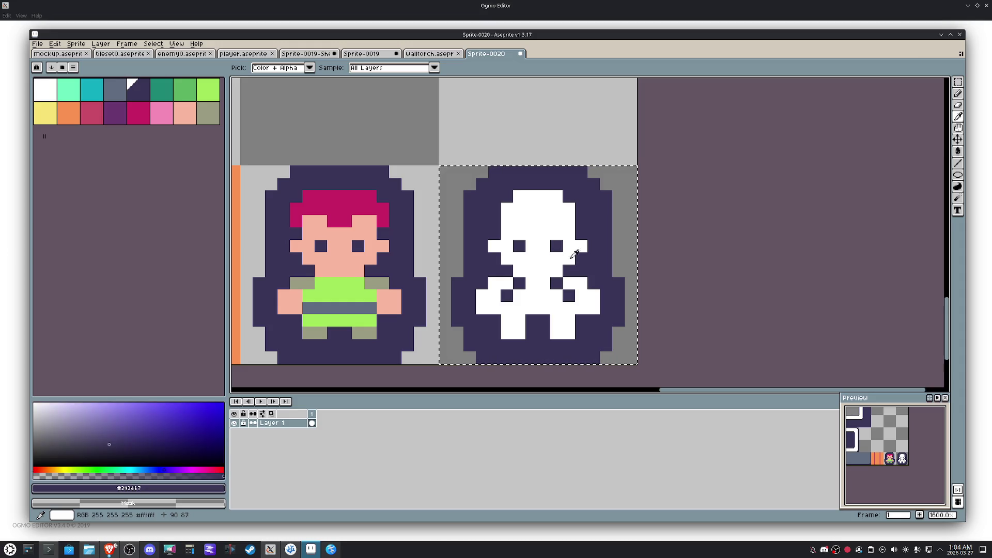
left_click_drag(552, 259, 516, 259)
left_click(576, 298)
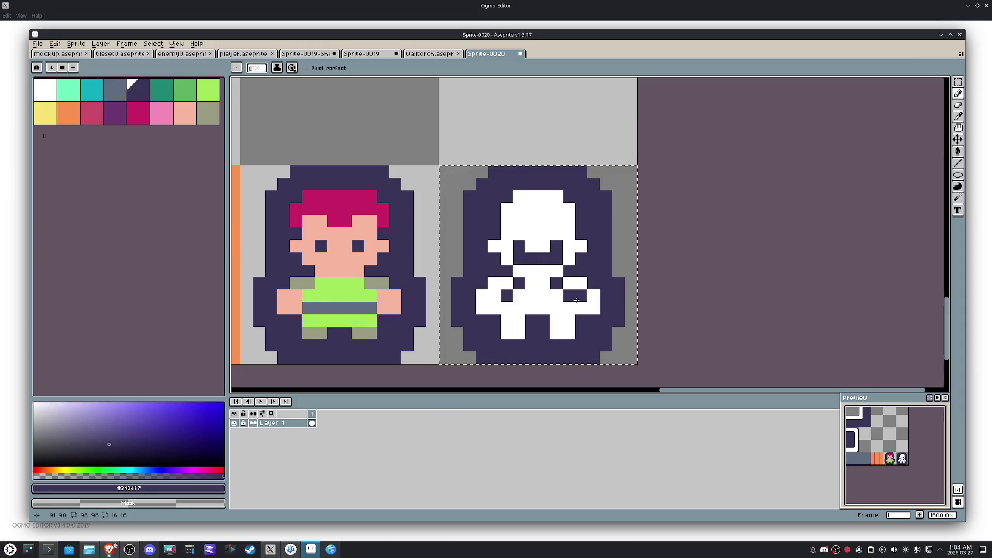
left_click(554, 237, "alt")
left_click(517, 249)
Step: Paint two dark purple eyes on the skeleton, then start an olive grey pixel at its lower right
key("alt")
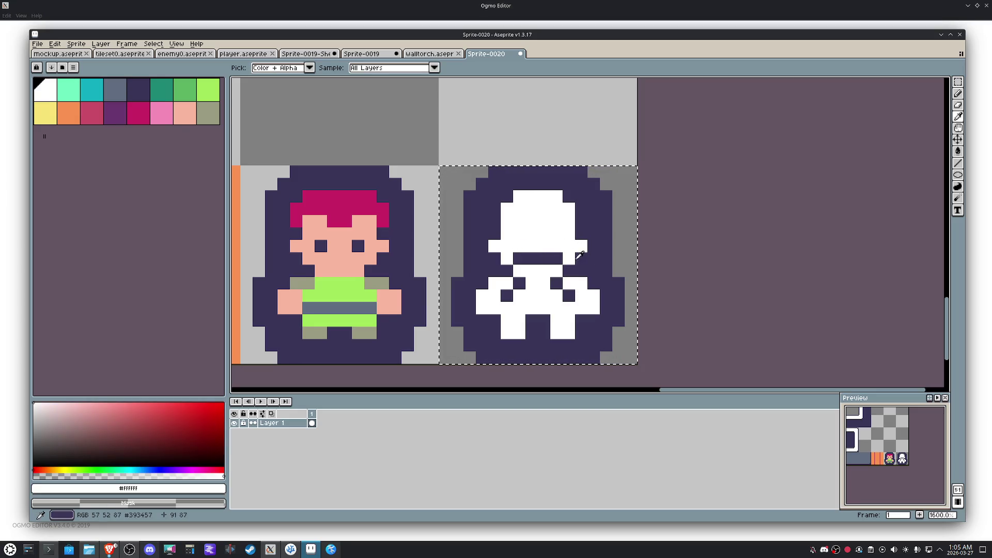
left_click(581, 256, "alt")
left_click(556, 233)
left_click(519, 234)
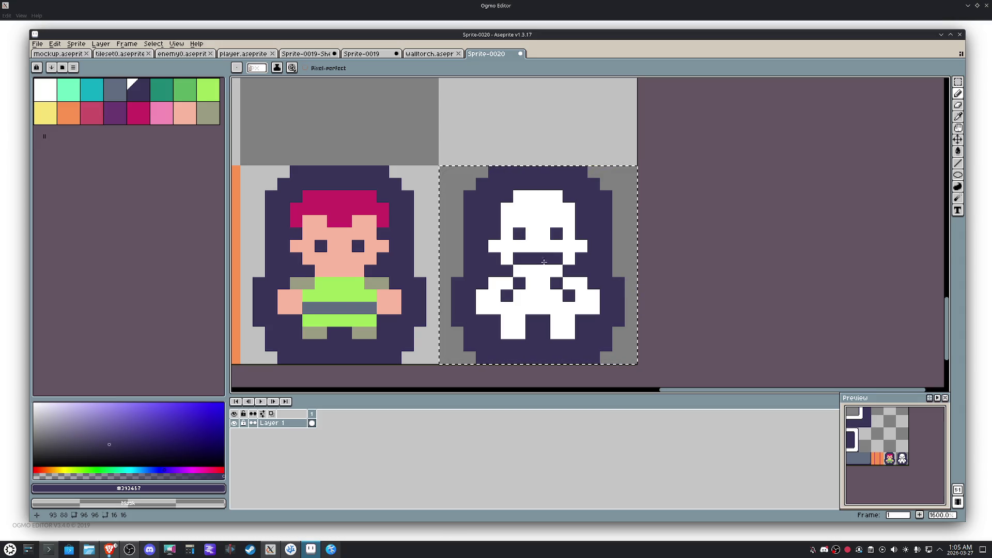
left_click(209, 114)
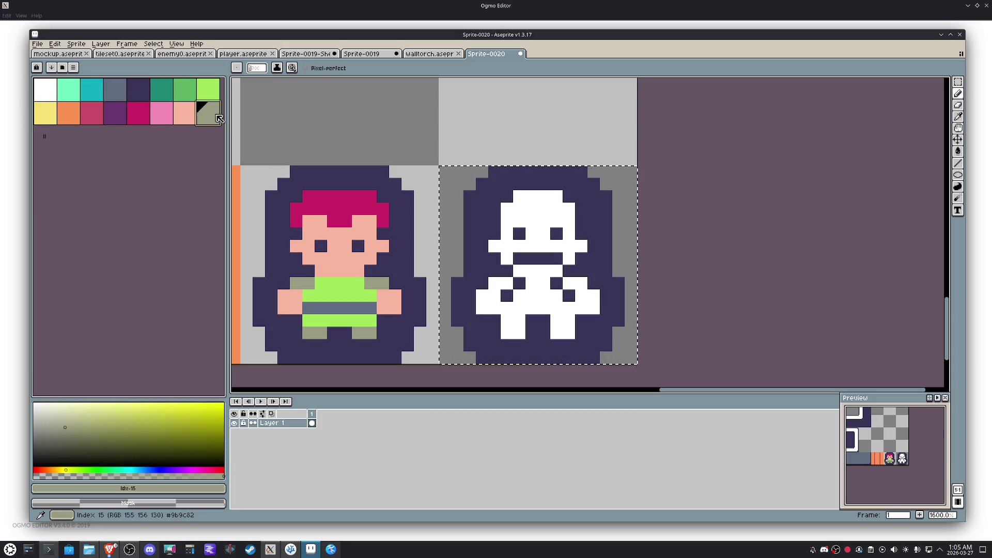
left_click(588, 299)
Step: Shade the skeleton's right side and left arm with olive grey pixels, undoing a stray one below the leg
mouse_move(582, 308)
left_mouse_down()
mouse_move(594, 309)
mouse_move(570, 284)
left_mouse_up()
left_click(507, 296)
mouse_move(511, 299)
left_mouse_down()
mouse_move(482, 309)
mouse_move(483, 295)
mouse_move(518, 334)
mouse_move(502, 319)
mouse_move(556, 319)
mouse_move(555, 334)
mouse_move(564, 332)
left_mouse_up()
left_click(507, 283)
left_click(518, 320)
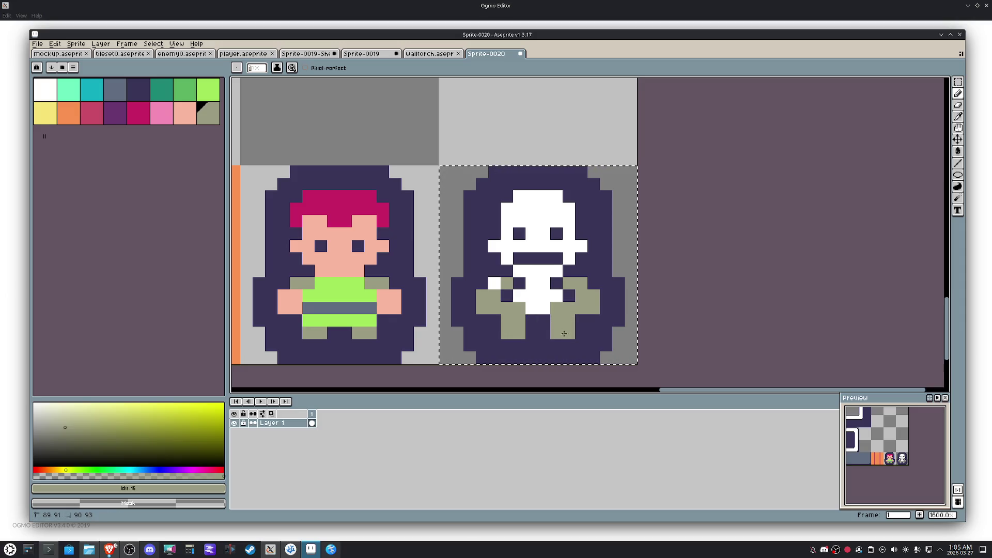
left_click(530, 283)
left_click(558, 345)
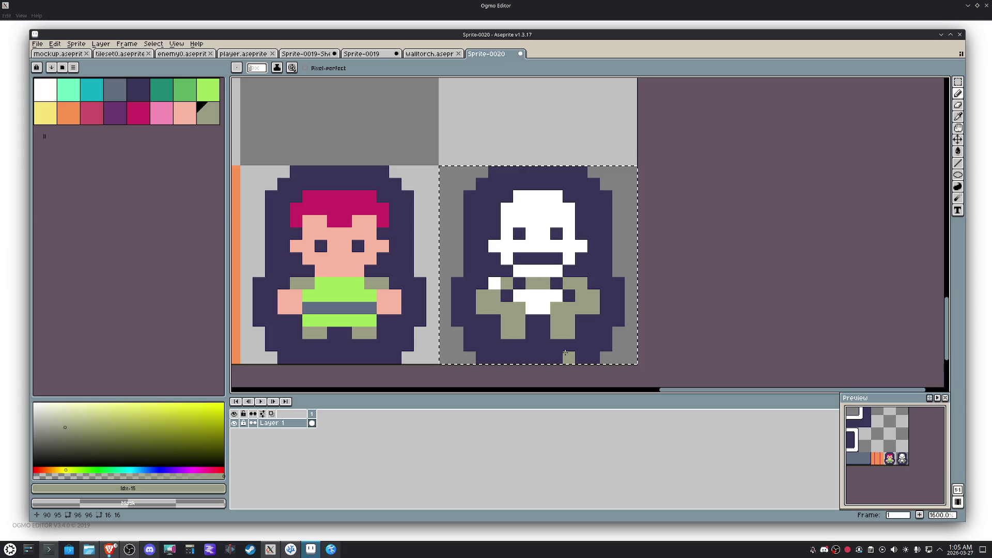
key("ctrl+z")
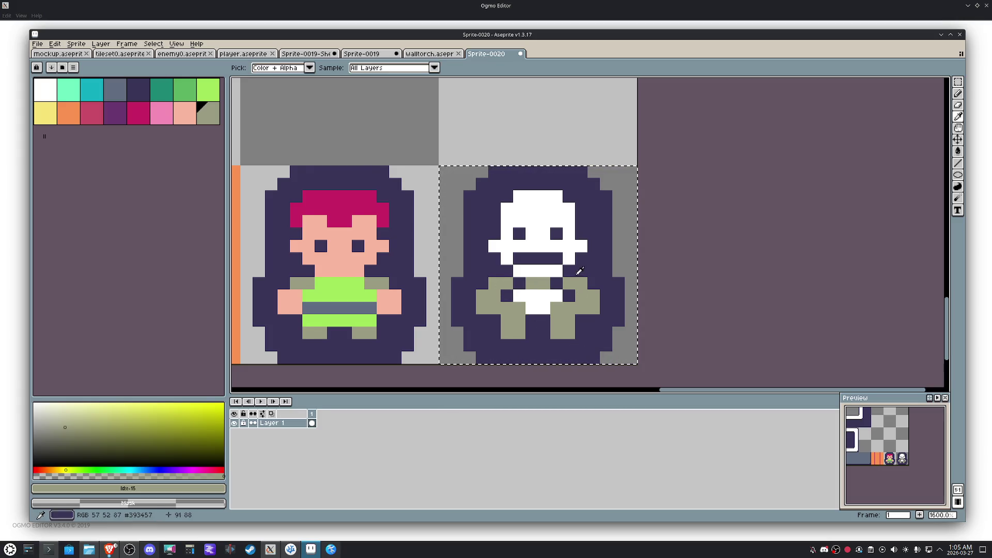
Step: Eyedrop white from the skeleton and repaint the over-shaded sides back to white
left_click(570, 283, "alt")
left_click_drag(581, 284, 580, 295)
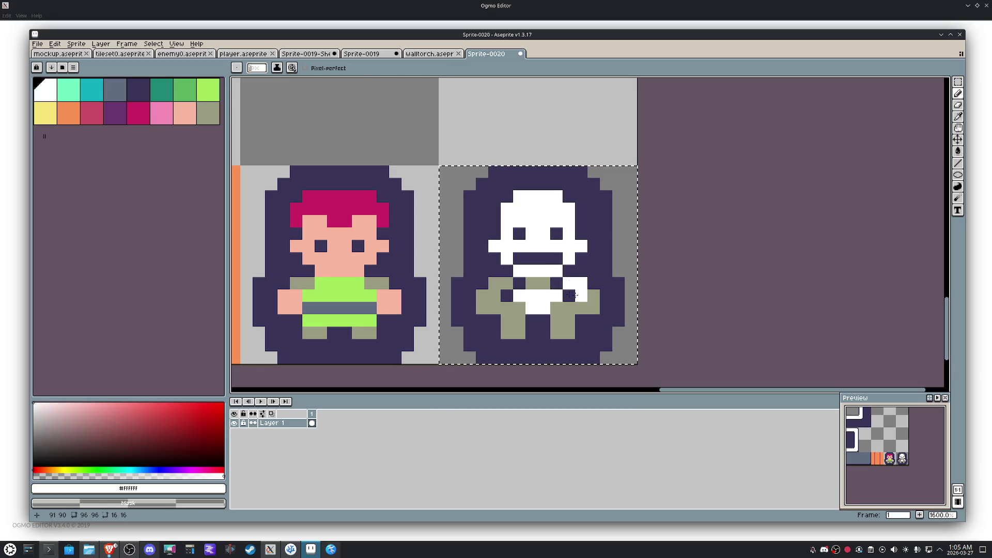
mouse_move(504, 282)
left_mouse_down()
mouse_move(495, 292)
mouse_move(520, 310)
mouse_move(507, 320)
mouse_move(517, 330)
mouse_move(569, 313)
left_mouse_up()
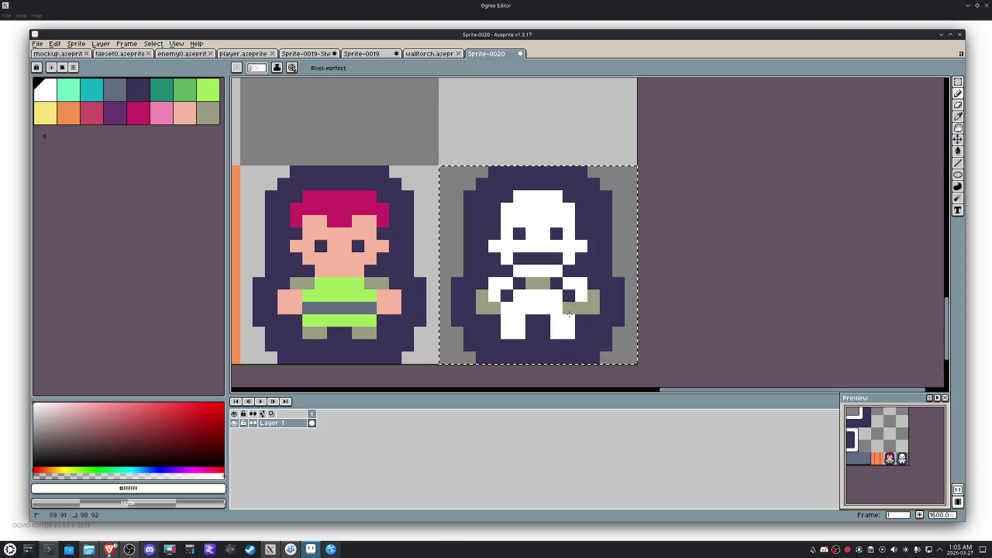
Step: Add olive grey pixels on the skeleton's body and middle bar, fixing spots in white and undoing a stray pixel
left_click(529, 297, "alt")
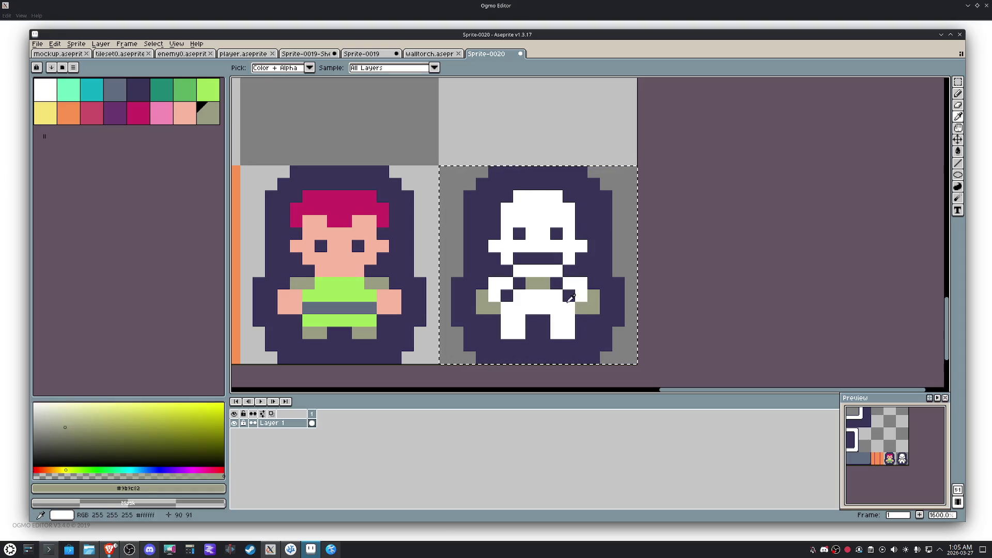
left_click(519, 296)
left_click(574, 271)
left_click_drag(549, 272, 523, 275)
left_click(573, 274, "alt")
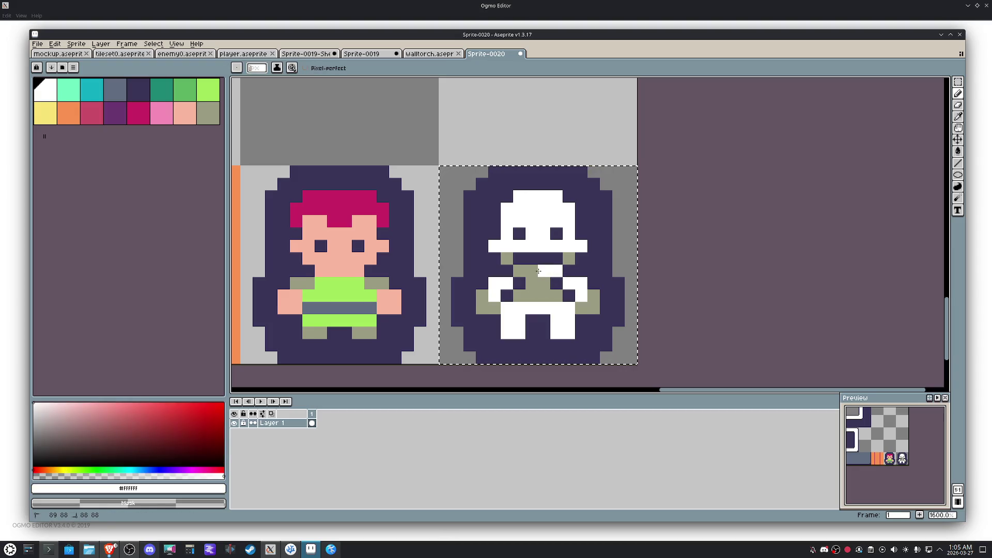
left_click(577, 328)
key("ctrl+z")
Step: Clear the skeleton's dark purple backdrop to plain background grey with the bucket
left_click(412, 261, "alt")
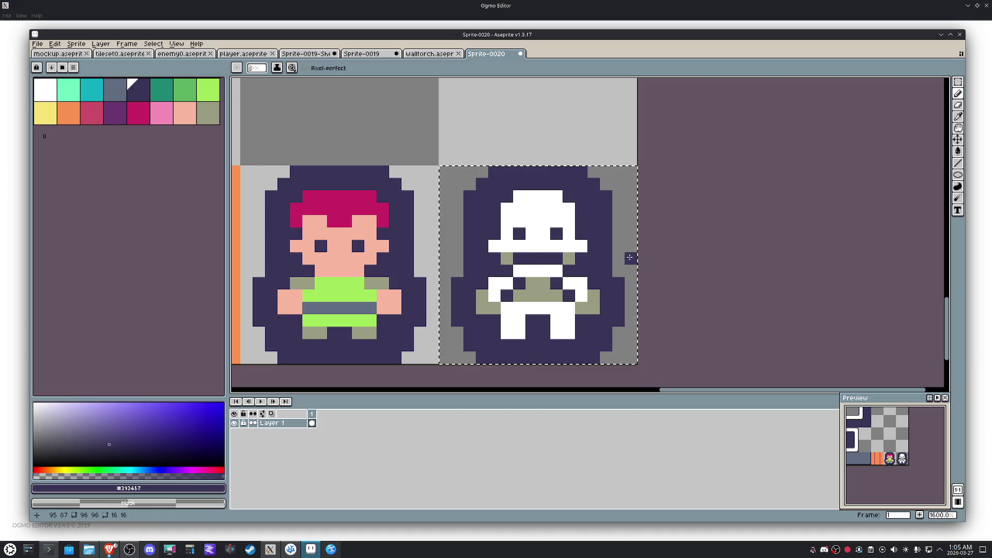
right_click(609, 253)
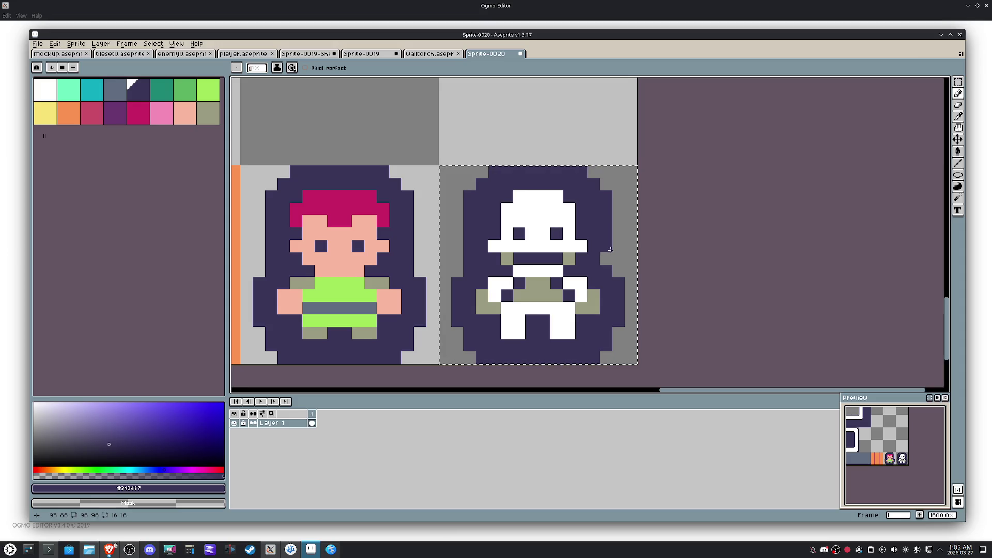
key("g")
right_click(605, 245)
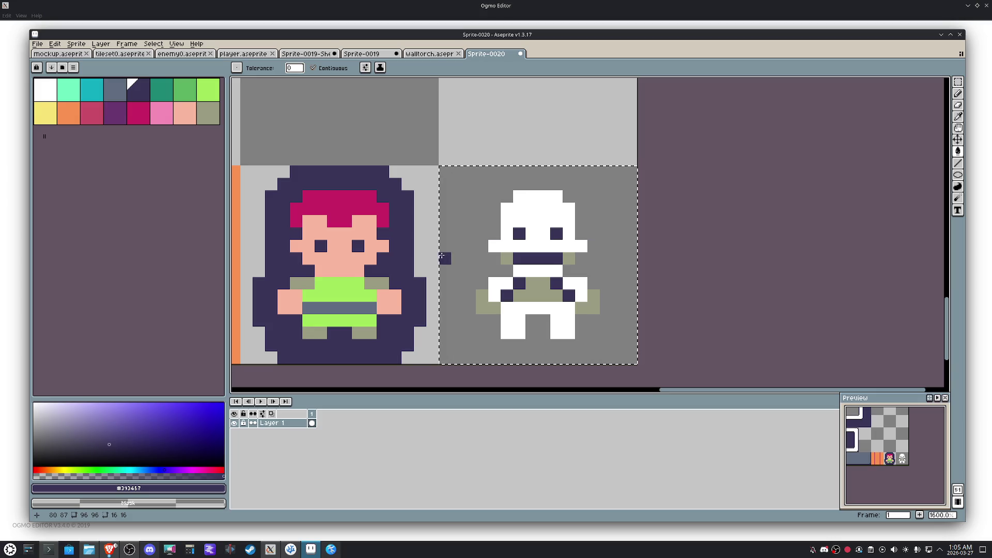
Step: Apply a rounded dark purple Outline effect to the skeleton after trying the square shape
key("shift+o")
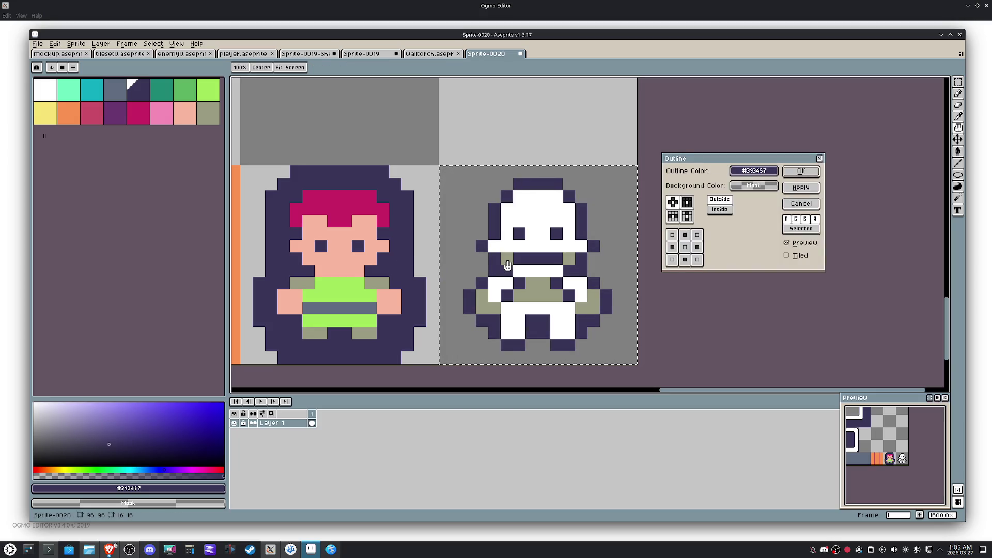
left_click(686, 204)
left_click(801, 187)
left_click(673, 203)
left_click(785, 174)
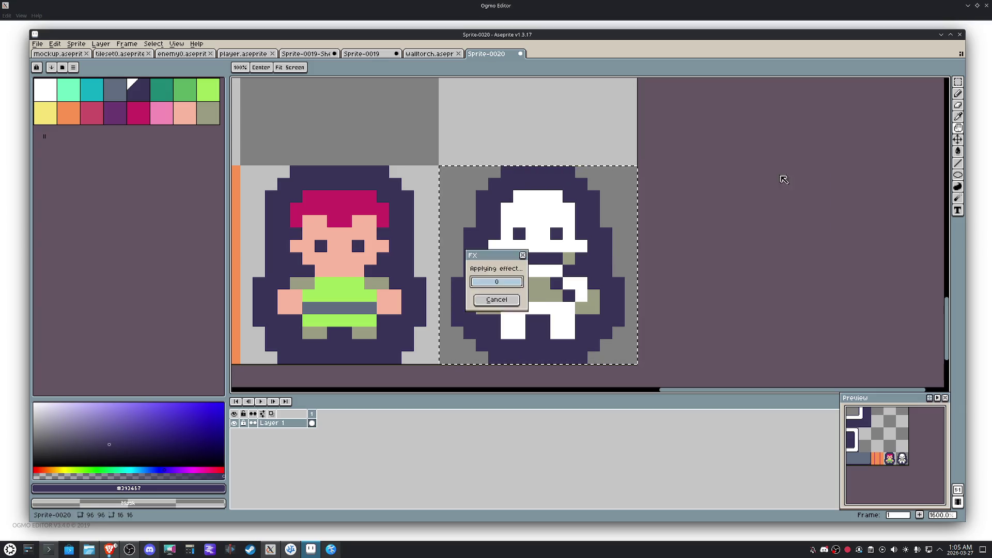
Step: Select the player's tile, clear its dark backdrop, and cancel an outline that came out too thick
key("m")
left_click(397, 276)
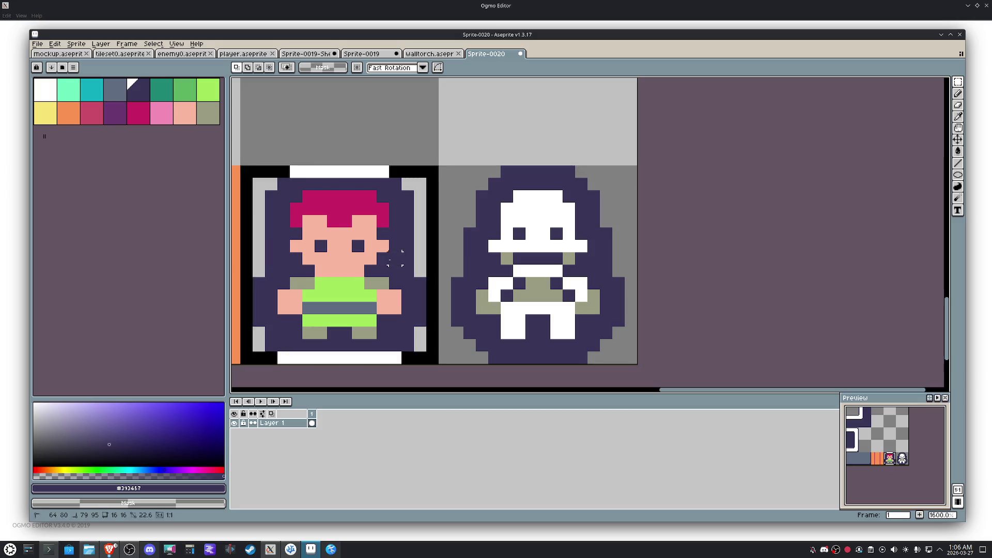
key("g")
right_click(396, 237)
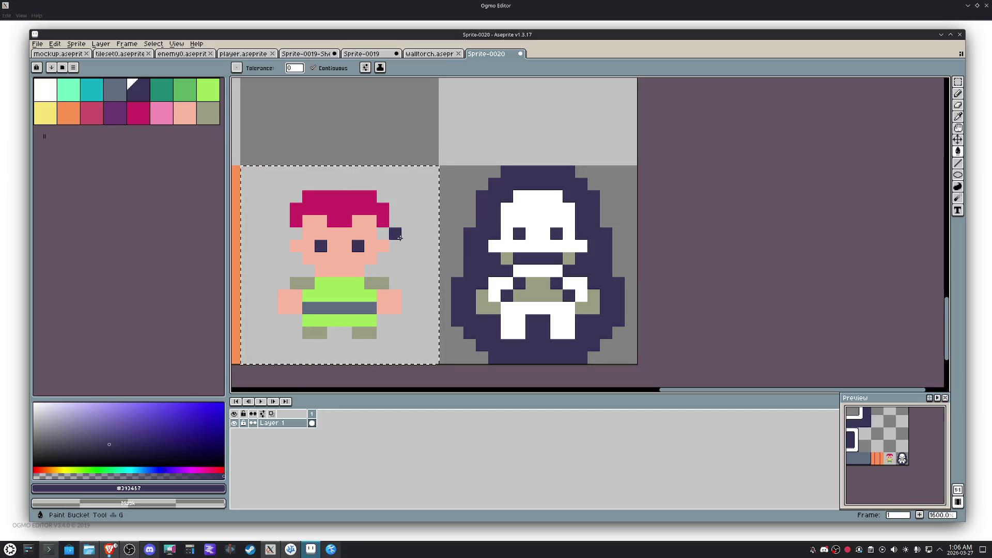
key("shift+o")
left_click(687, 202)
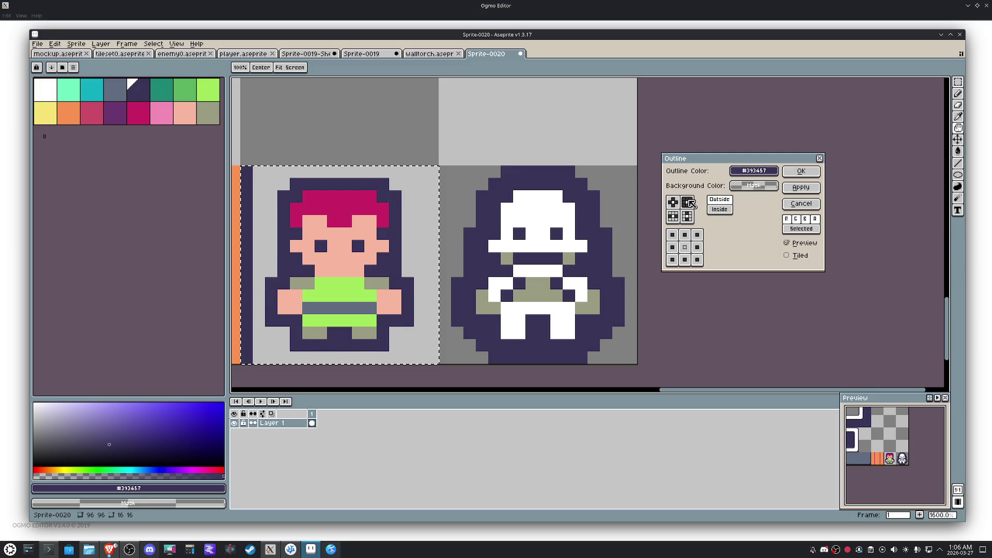
left_click(801, 187)
left_click(673, 202)
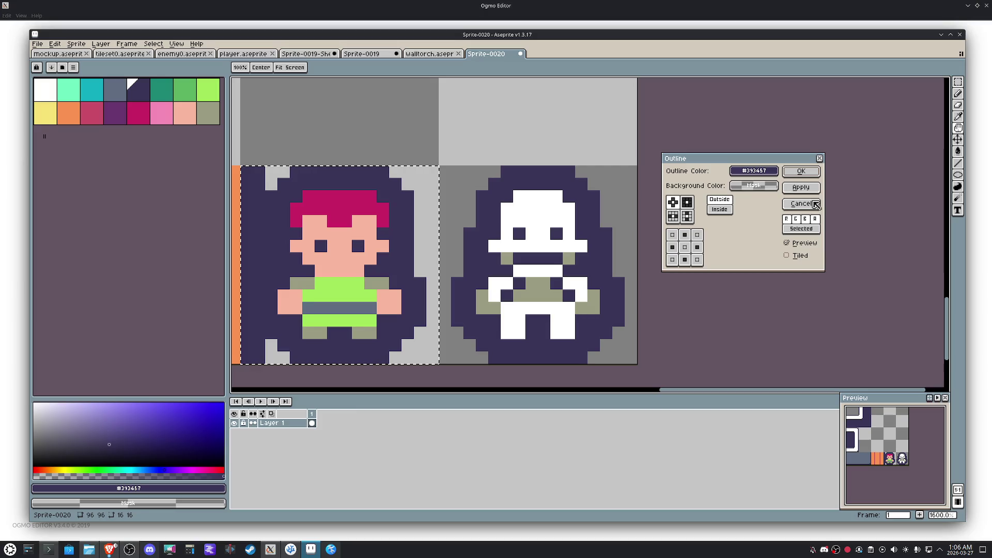
scroll(561, 292, "down", 1)
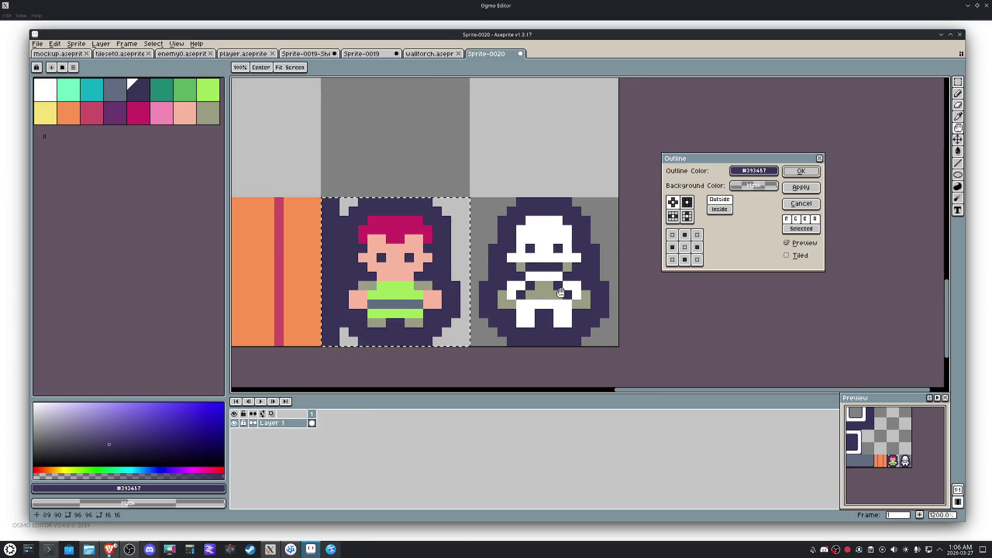
scroll(542, 285, "down", 3)
key("Escape")
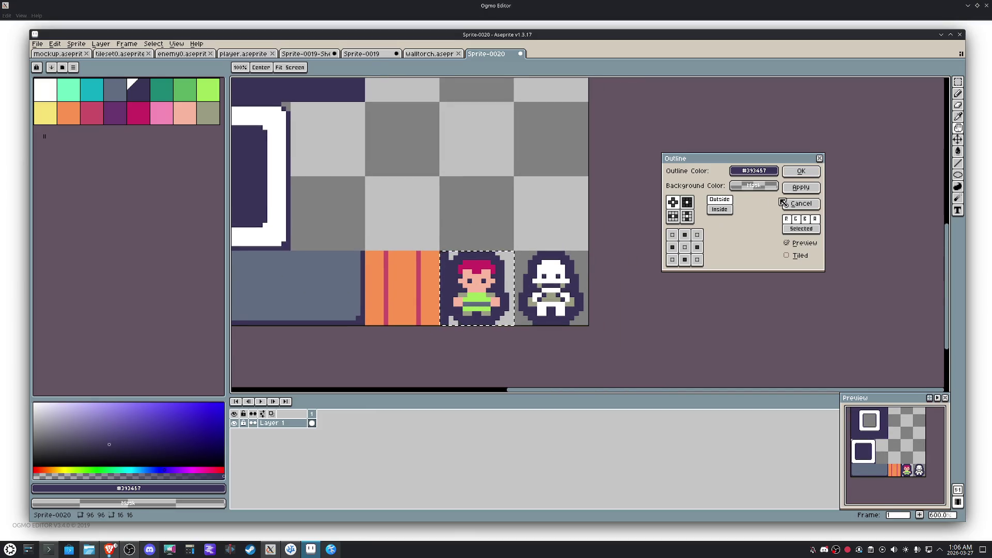
Step: Move the player up into an empty tile, give it a rounded outline, then drop it back in place and deselect
left_click_drag(509, 267, 507, 308)
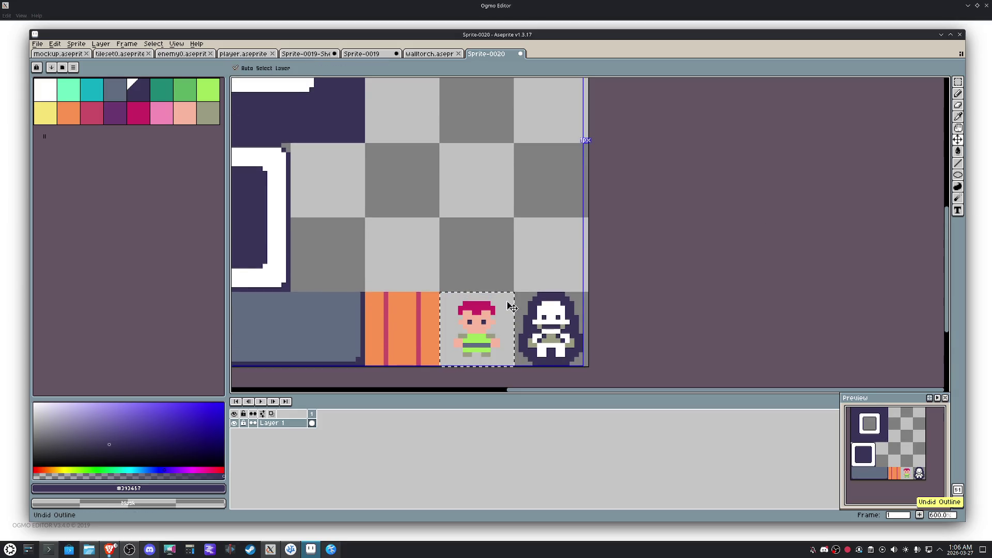
key("m")
left_click_drag(507, 303, 507, 153)
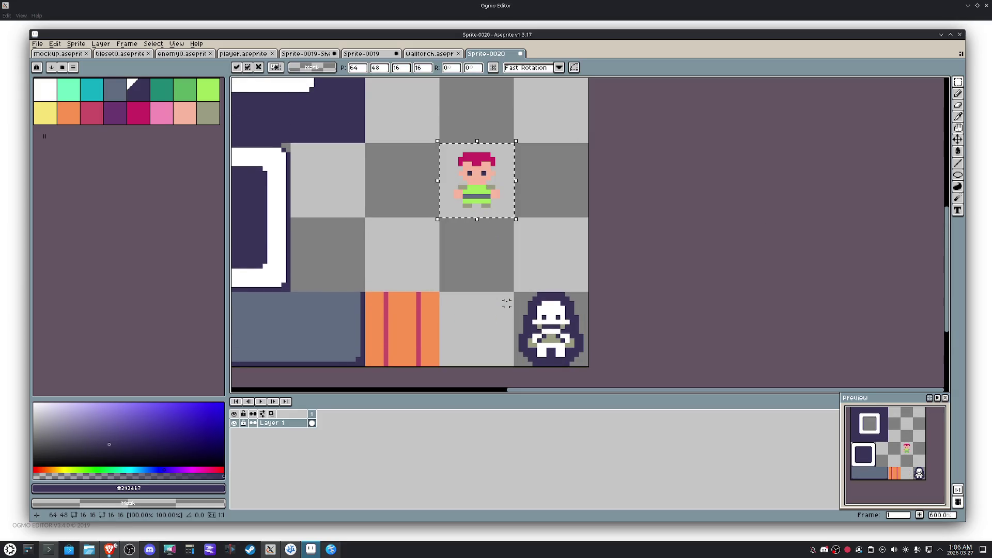
key("shift+o")
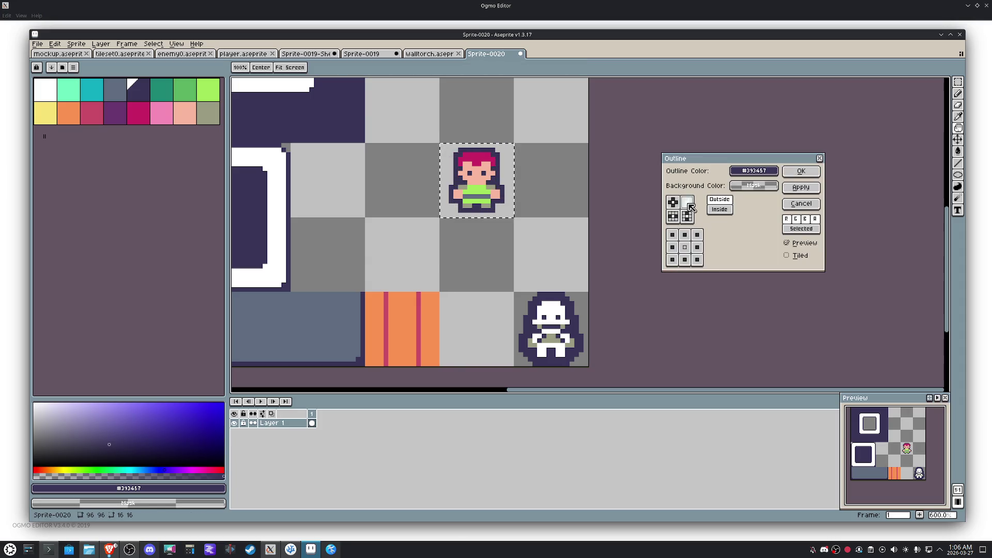
left_click(675, 204)
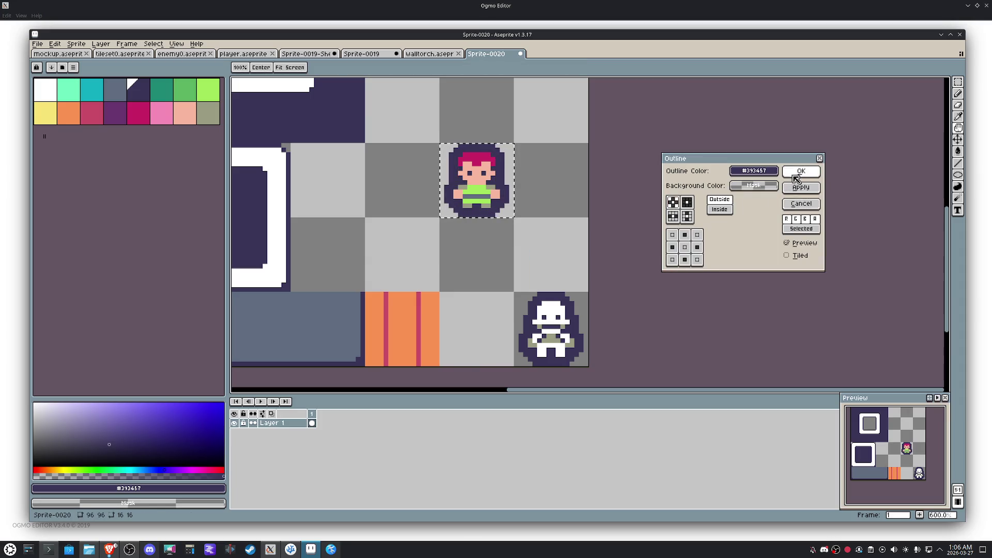
key("Return")
key("Down")
key("Down")
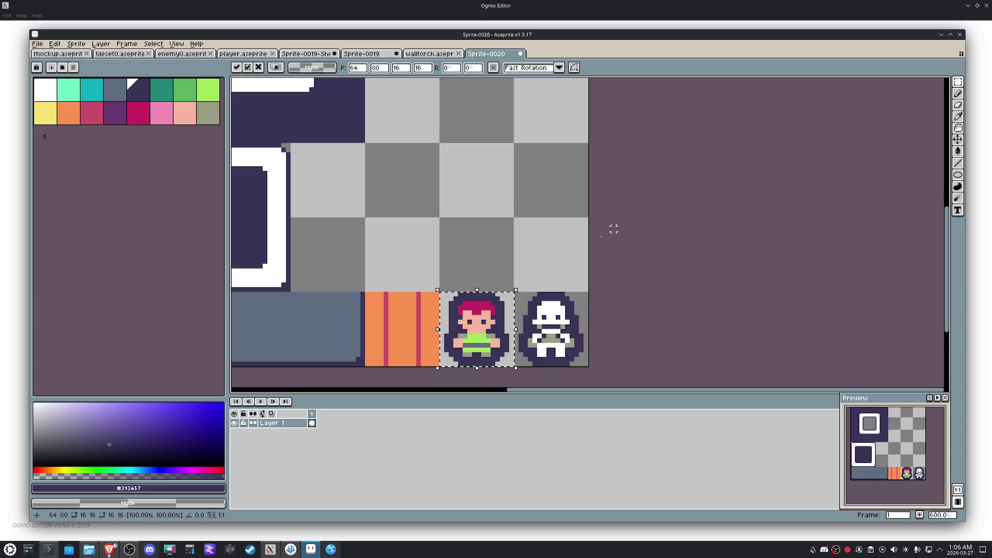
key("ctrl+d")
scroll(571, 267, "down", 1)
scroll(543, 228, "up", 3)
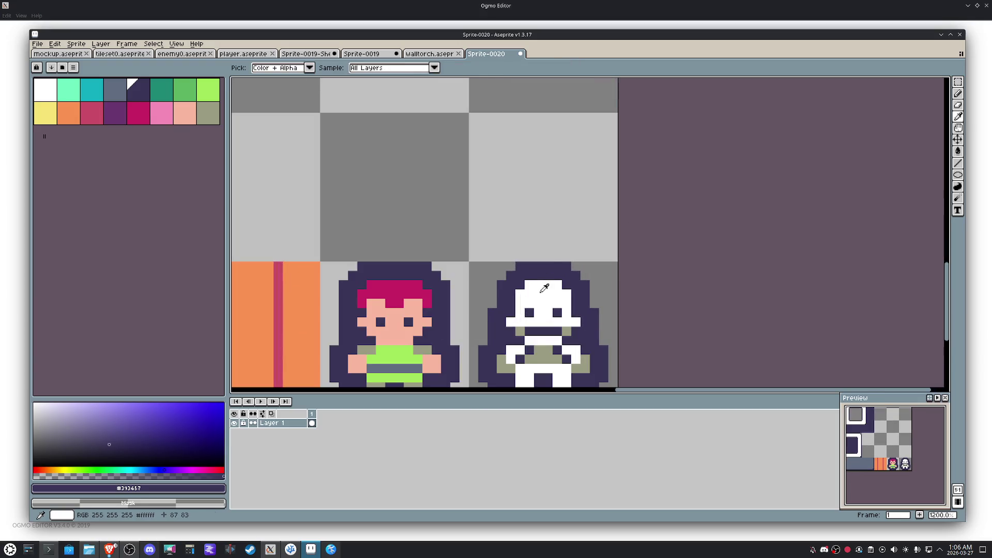
Step: Draw a light-green arc in the empty tile above the skeleton and fix its corner
left_click(558, 229, "alt")
key("b")
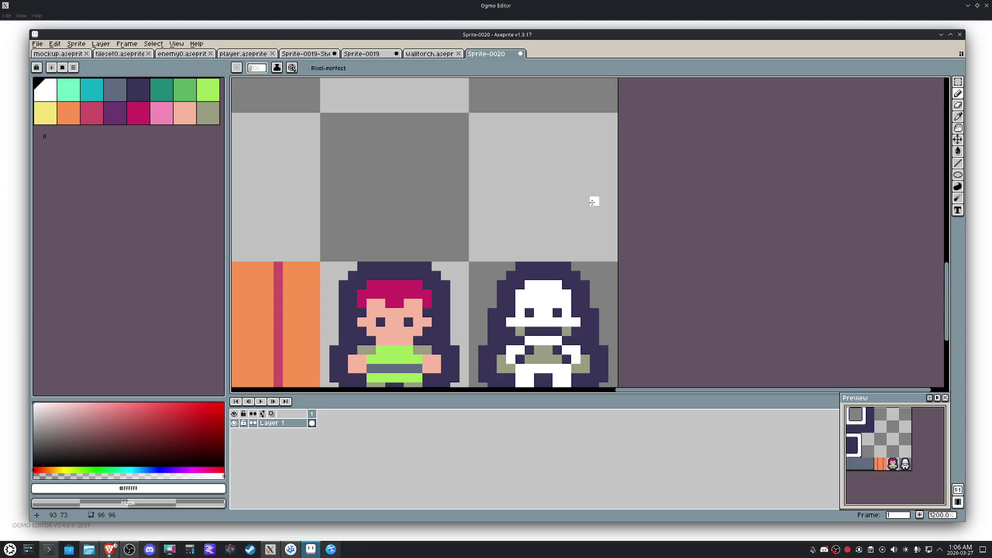
left_click(208, 87)
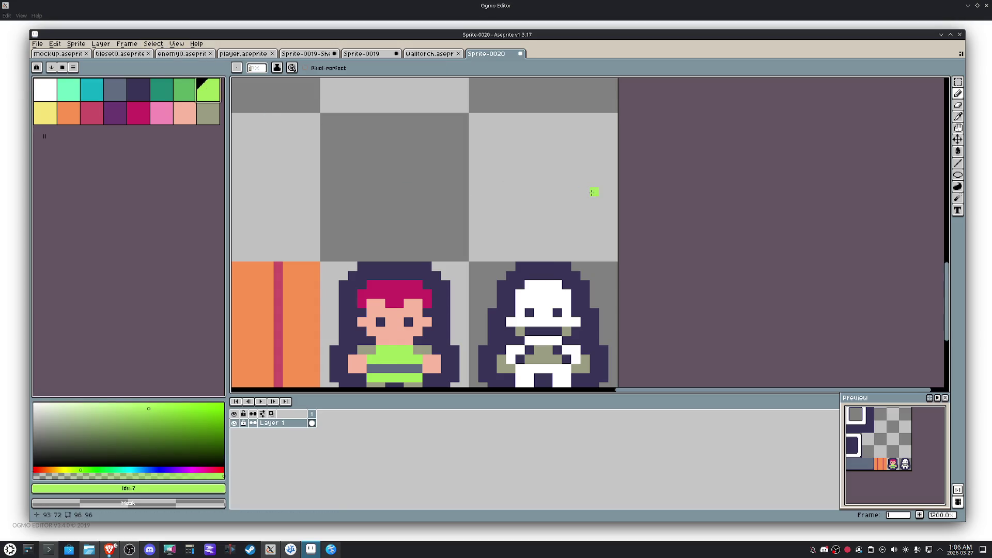
left_click_drag(586, 207, 516, 218)
key("ctrl+z")
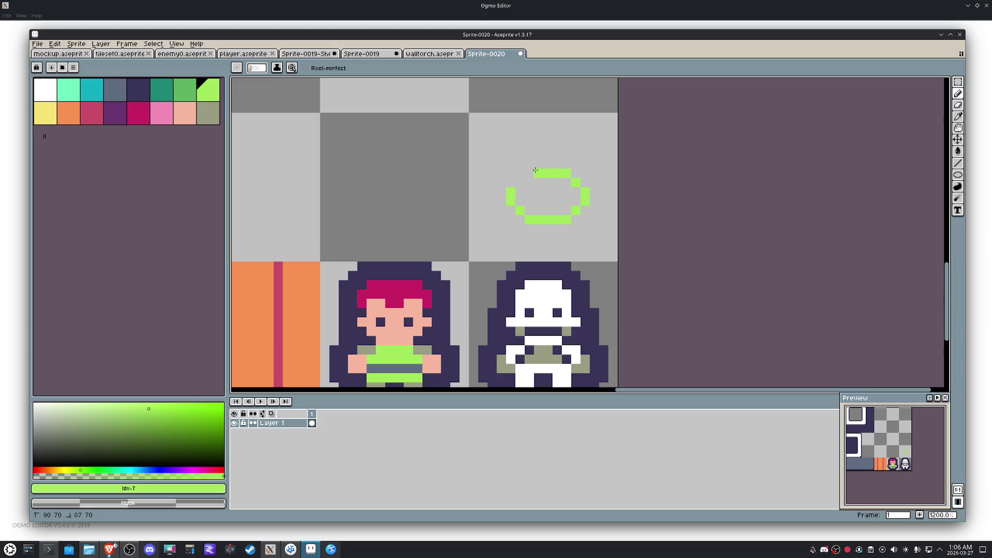
left_click_drag(577, 177, 536, 163)
Step: Select the tile and mirror the copied arc horizontally to complete the green ring
key("m")
left_click(567, 199)
key("shift+h")
key("ctrl+d")
key("i")
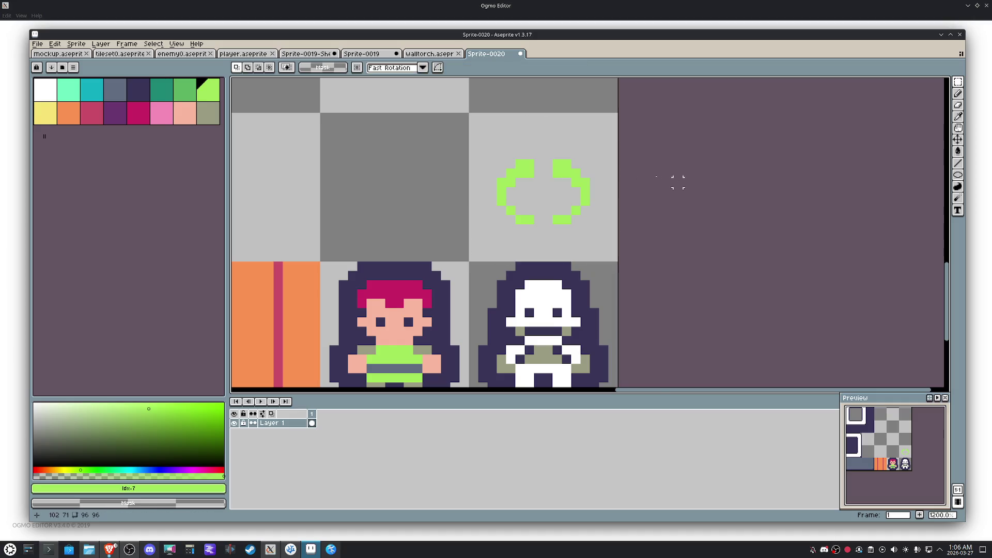
scroll(561, 164, "up", 1)
Step: Close the gaps at the ring's top and bottom and fill its interior solid light green
key("b")
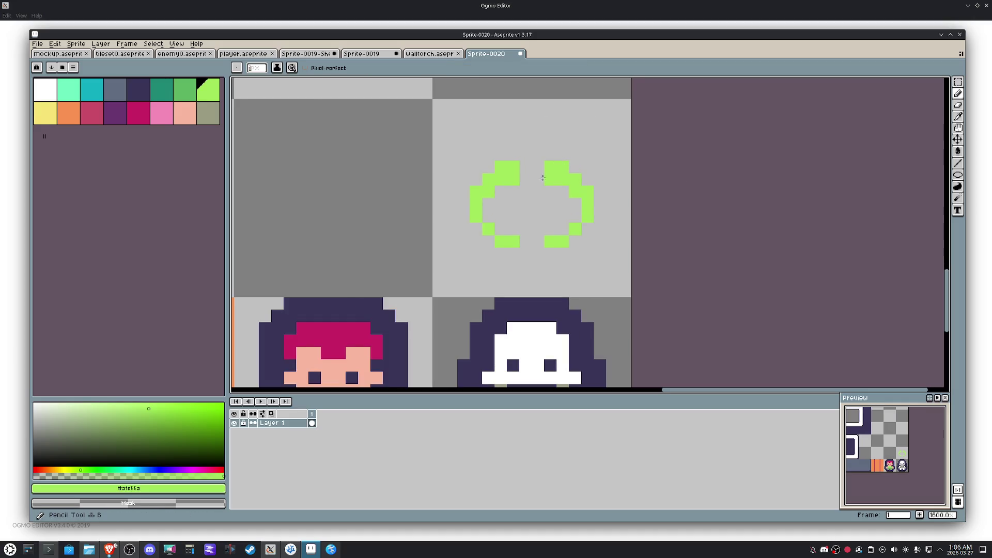
left_click_drag(541, 181, 524, 166)
left_click(542, 229)
left_click_drag(525, 242, 544, 242)
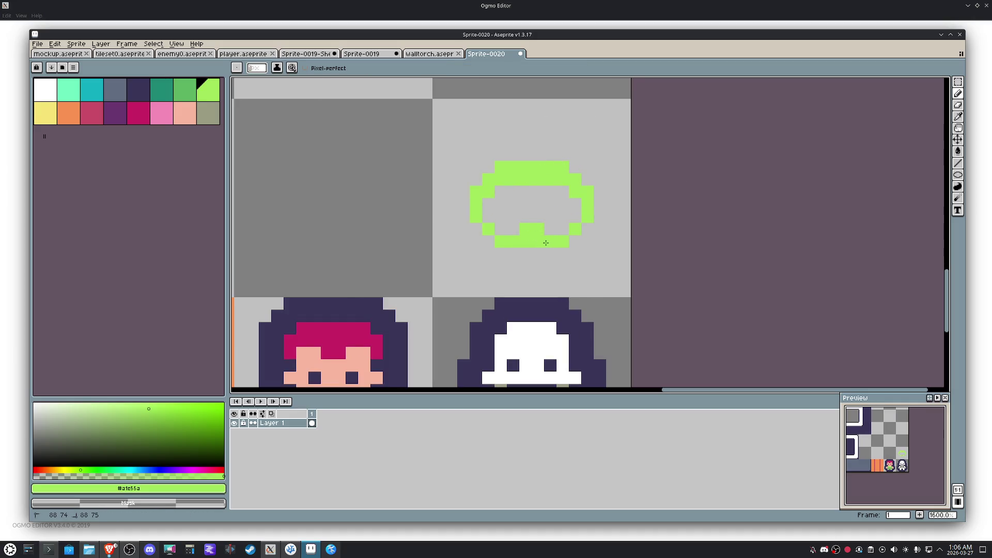
key("g")
left_click(535, 210)
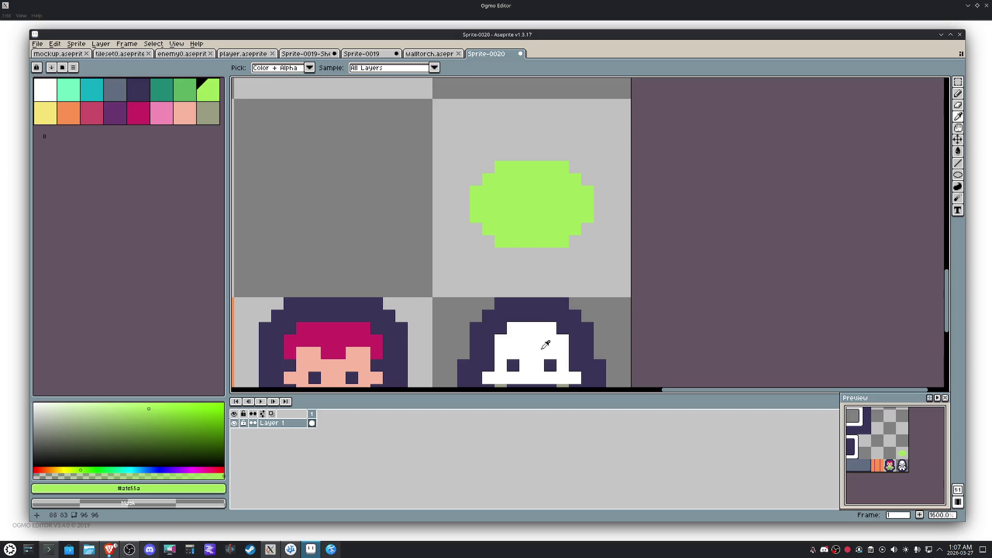
Step: Paint two dark purple eye pixels on the slime, undoing an accidental fill and trimming their tops with green
left_click(547, 361, "alt")
left_click(514, 193)
key("b")
key("ctrl+z")
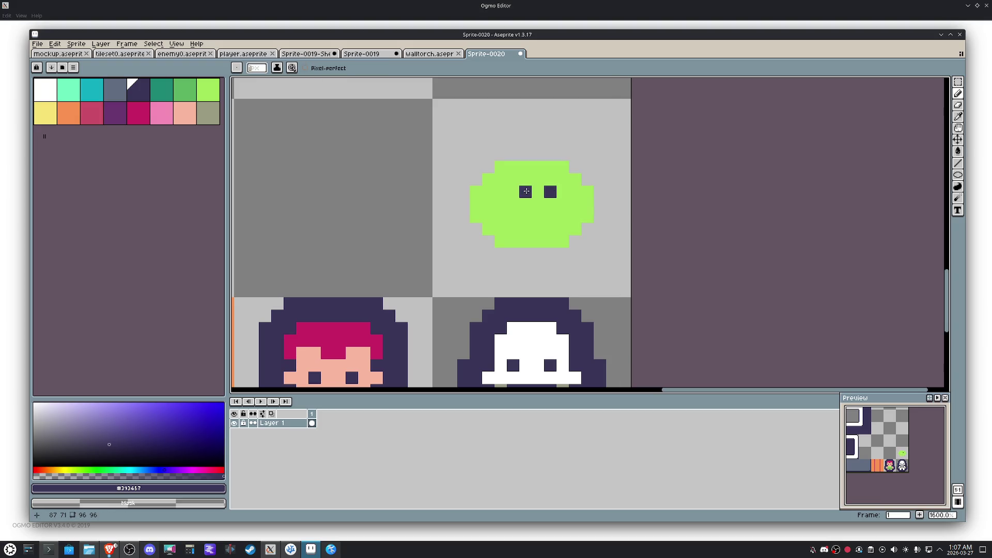
left_click_drag(519, 191, 509, 191)
left_click(551, 204)
left_click(514, 204)
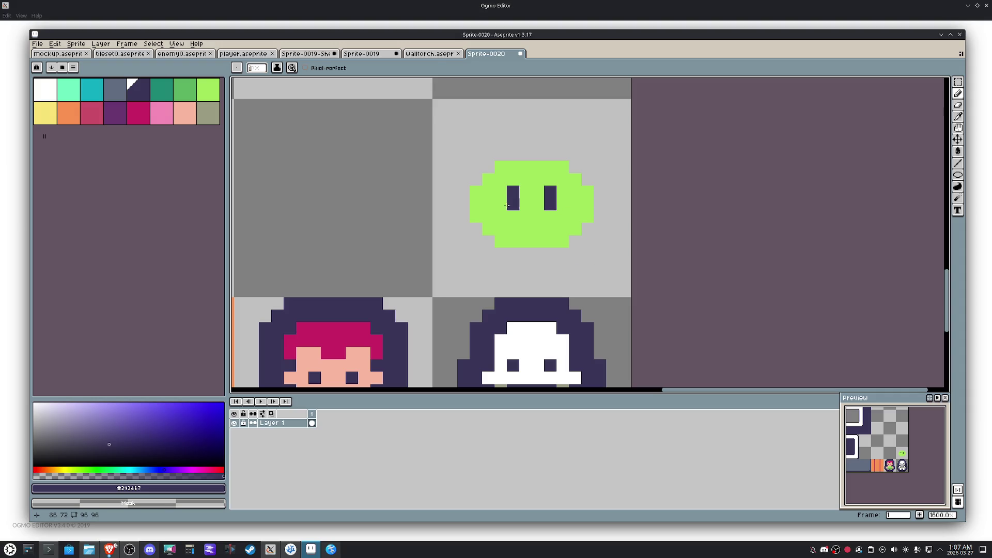
left_click_drag(513, 192, 549, 192)
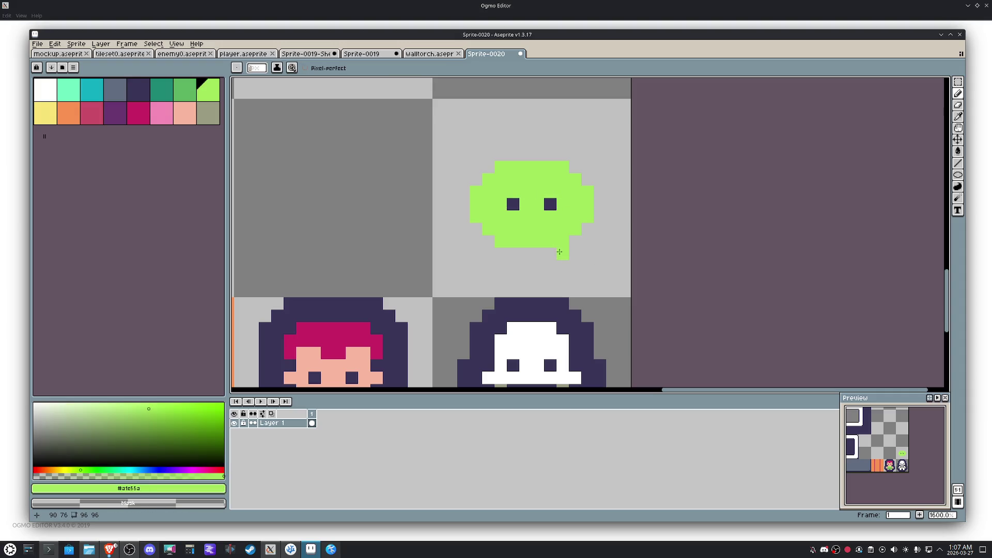
Step: Shade the slime's left edge dark green, repainting part of it back to light green
left_click(185, 90)
left_click(501, 241)
mouse_move(486, 214)
left_mouse_down()
mouse_move(499, 189)
mouse_move(578, 179)
mouse_move(521, 165)
mouse_move(476, 206)
mouse_move(476, 195)
left_mouse_up()
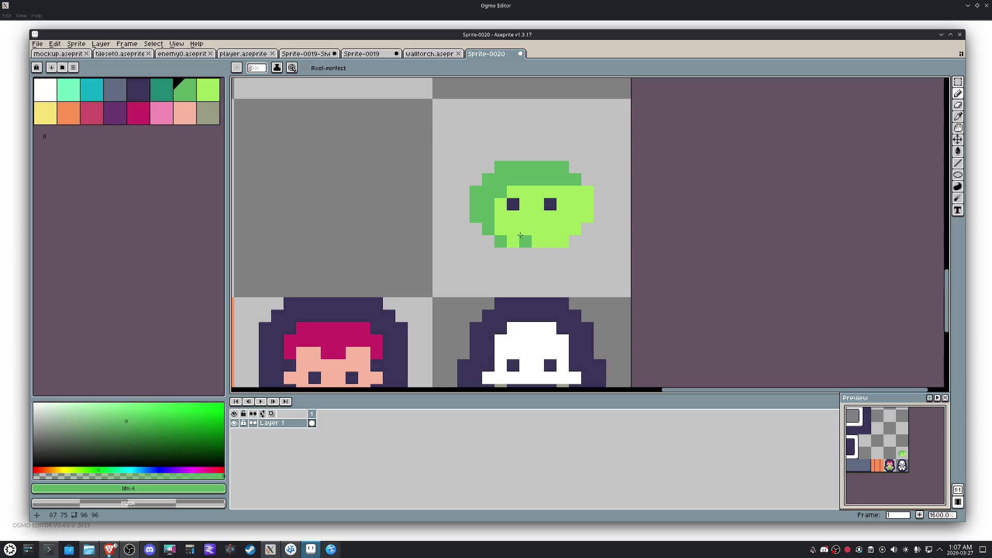
left_click(496, 235, "alt")
mouse_move(502, 237)
left_mouse_down()
mouse_move(490, 211)
mouse_move(501, 192)
left_mouse_up()
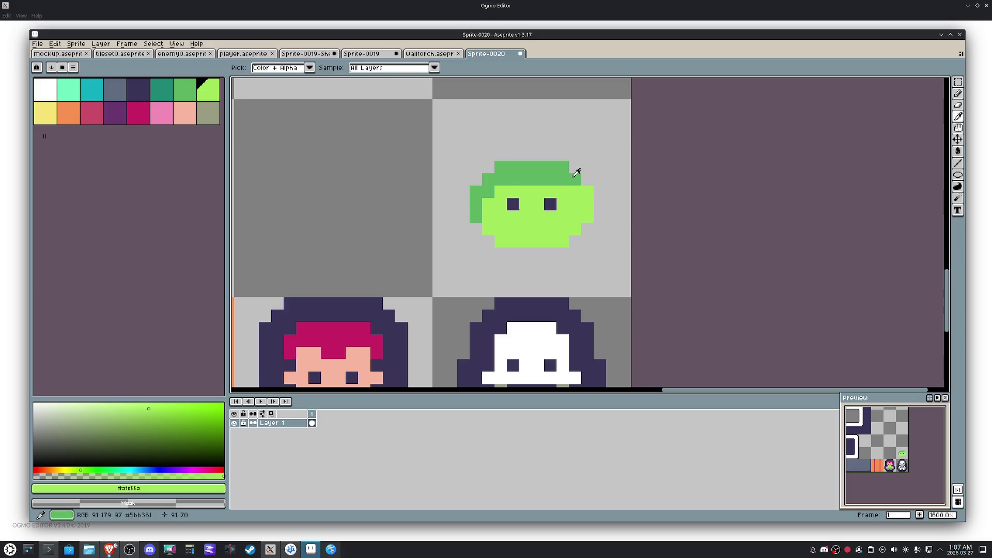
Step: Paint a dark-green row along the slime's top and trim it back at the upper right
left_click(583, 178, "alt")
mouse_move(573, 166)
left_mouse_down()
mouse_move(544, 153)
mouse_move(482, 168)
left_mouse_up()
left_click(564, 194, "alt")
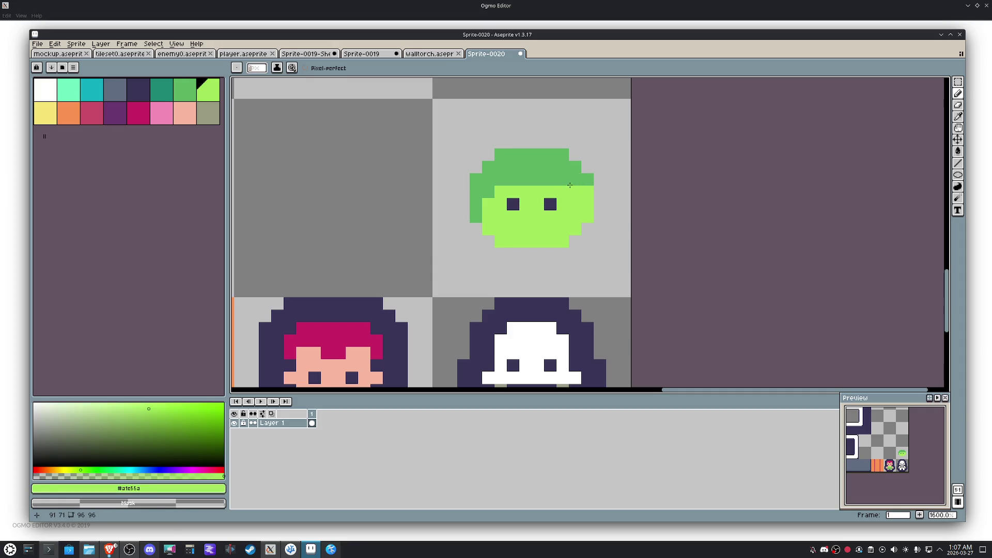
left_click_drag(571, 180, 537, 185)
left_click(571, 180)
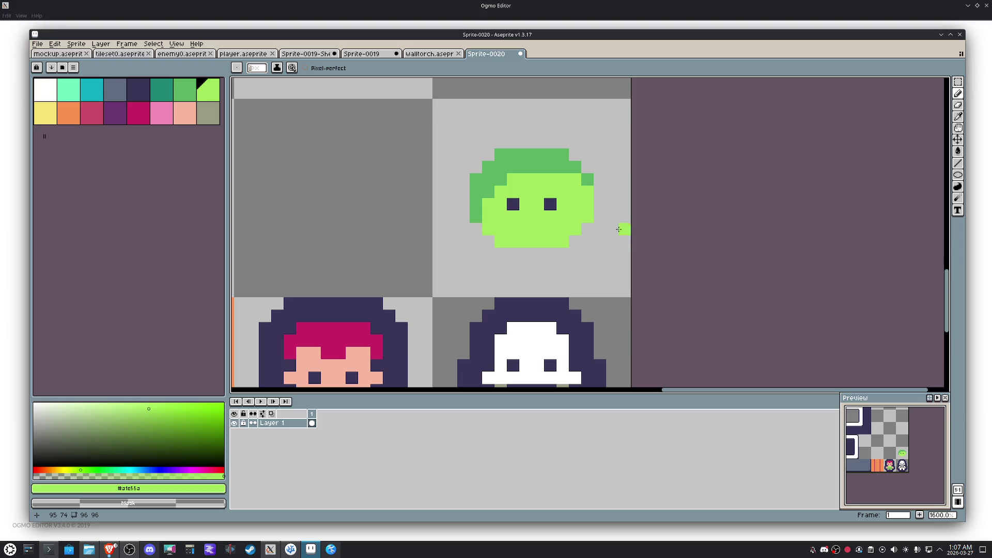
scroll(619, 230, "up", 2)
Step: Lighten stray dark-green pixels at the top, shade the lower left, and try a white highlight on the face
left_click(449, 186)
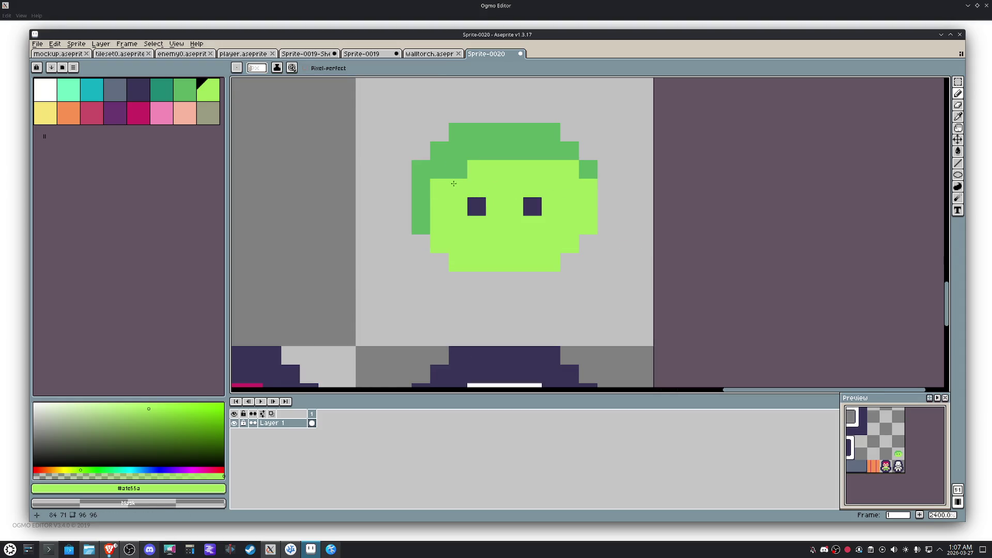
left_click(585, 175)
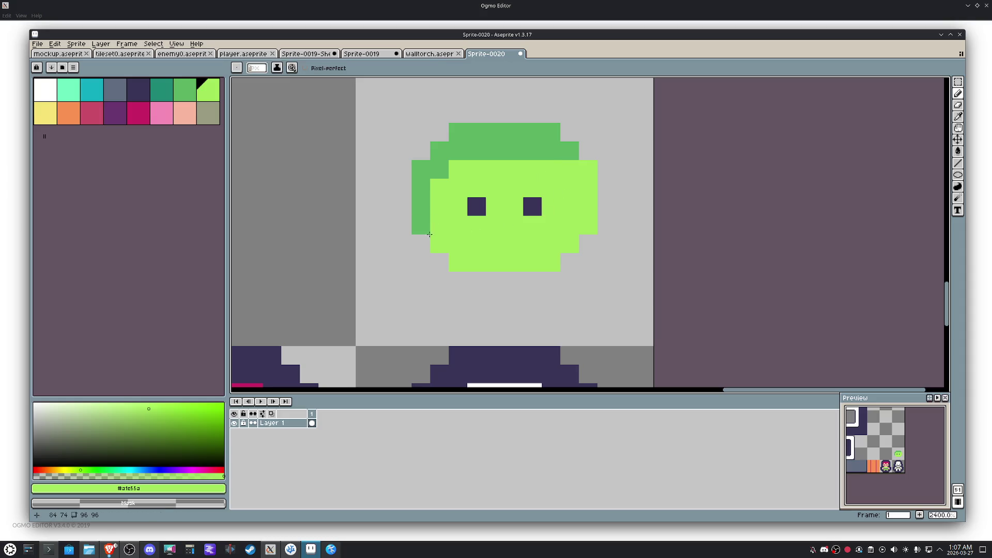
left_click(423, 225, "alt")
left_click(439, 244)
left_click(457, 226)
key("ctrl+z")
left_click(45, 90)
left_click(457, 188)
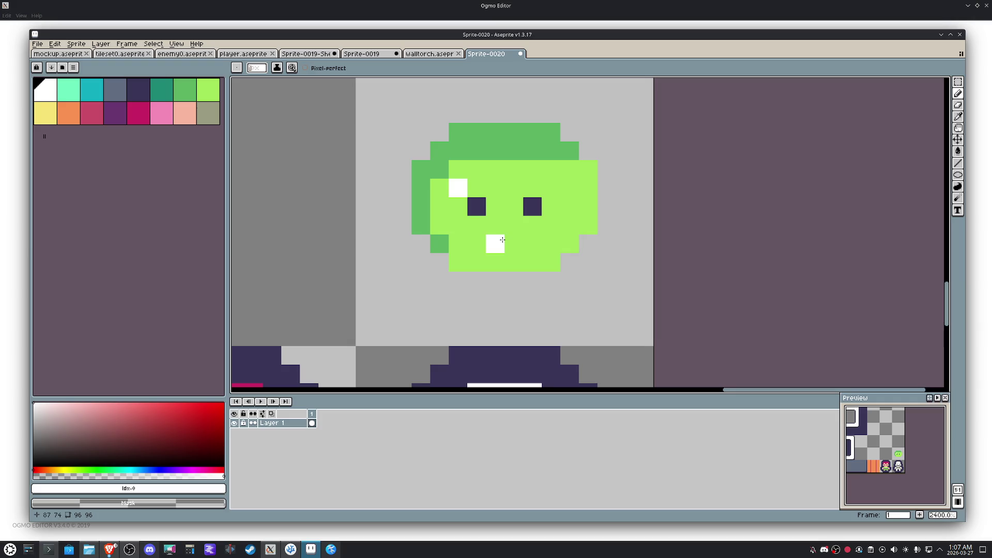
Step: Remove the white pixels and draw a thick dark-green column down the slime's left edge and top-left corner
key("alt")
key("alt")
key("alt")
left_click(489, 169, "alt")
left_click(459, 187)
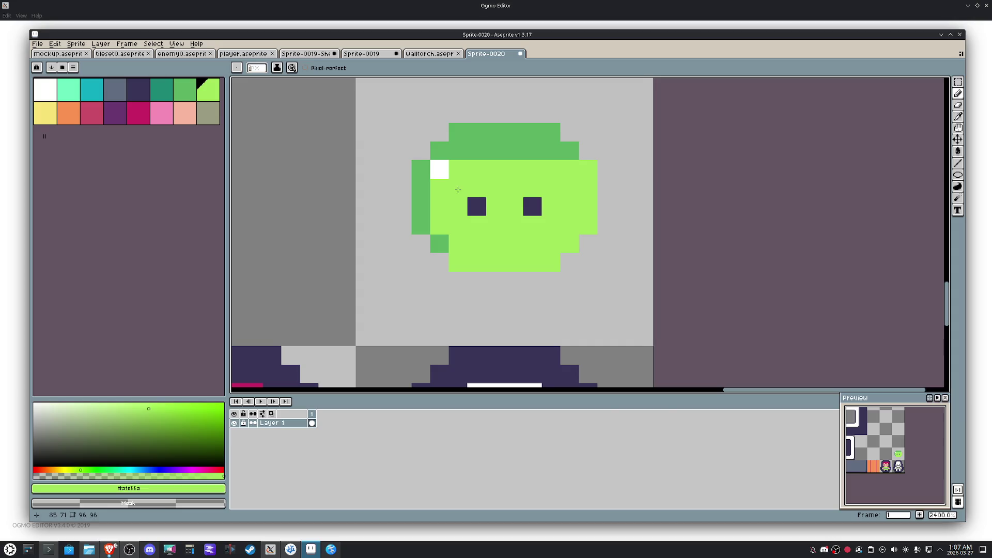
left_click(446, 235, "alt")
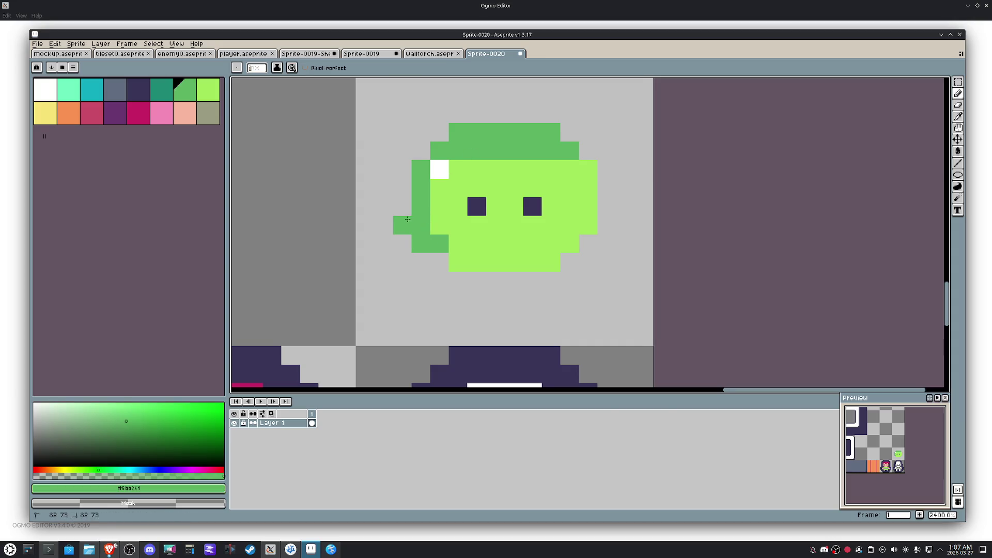
left_click_drag(402, 227, 420, 157)
left_click(439, 140)
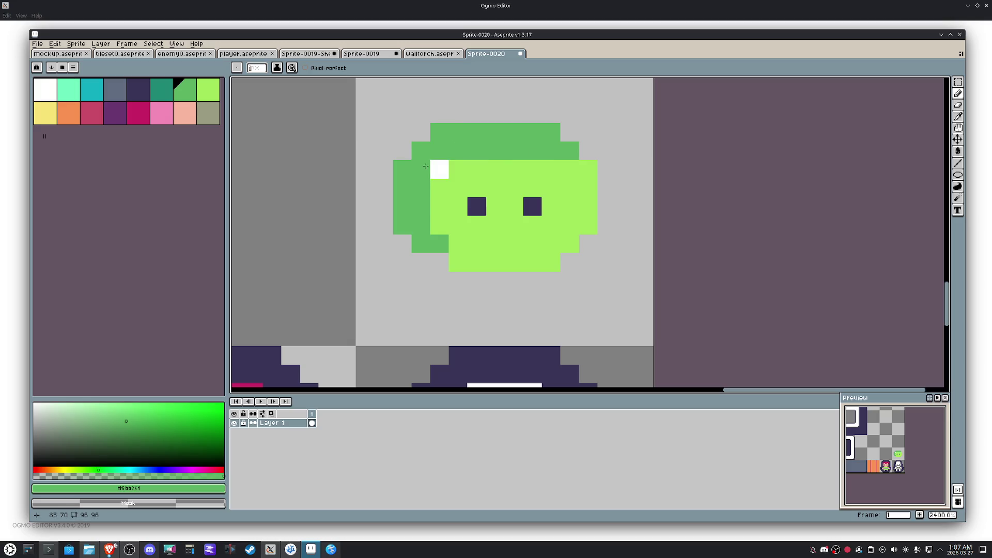
left_click(440, 169)
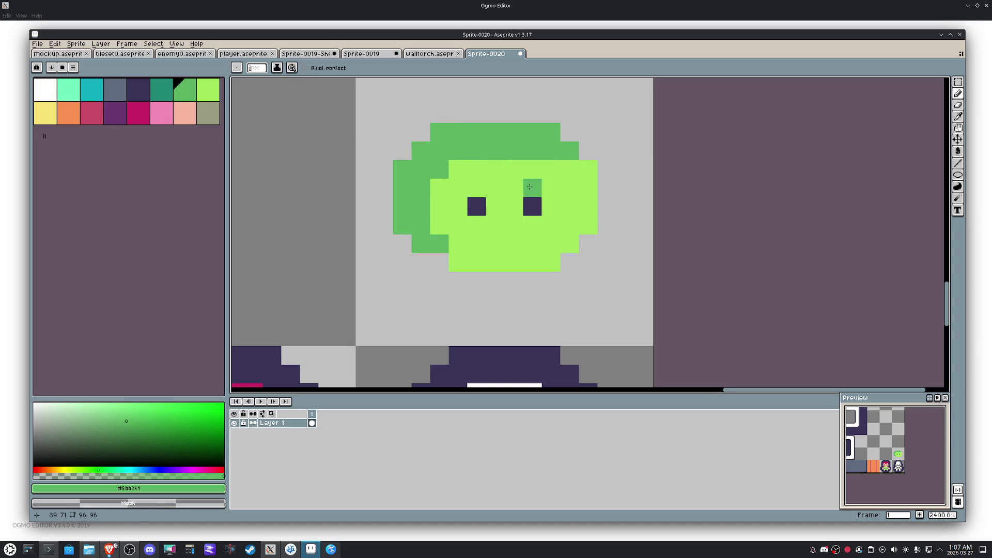
key("ctrl+a")
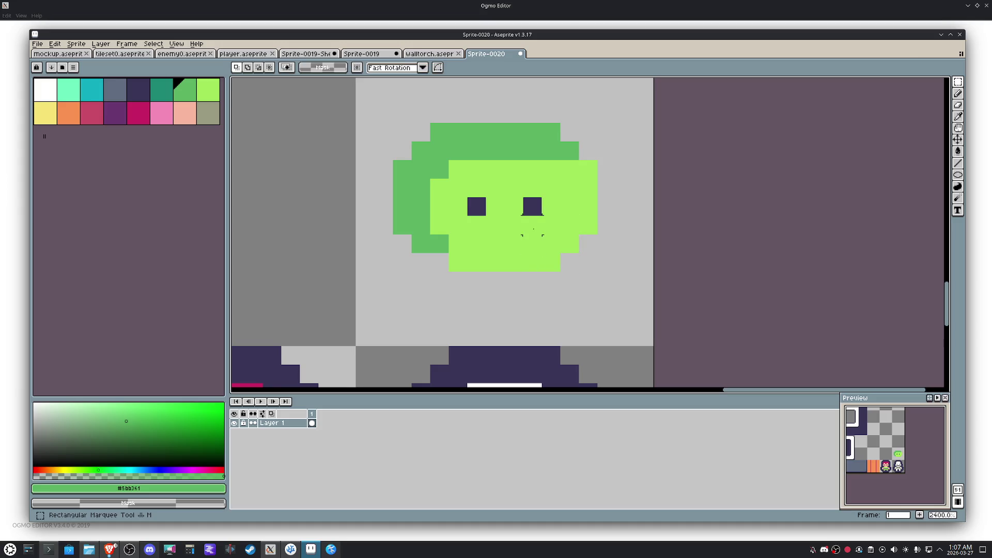
Step: Flip the slime horizontally and clean stray dark-green pixels back to light green along its edges
key("shift+h")
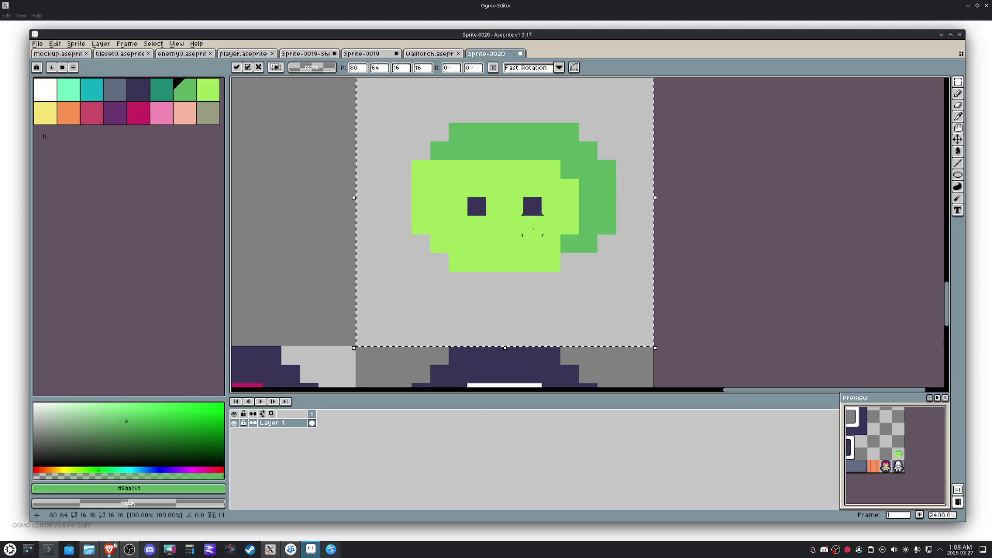
key("ctrl+d")
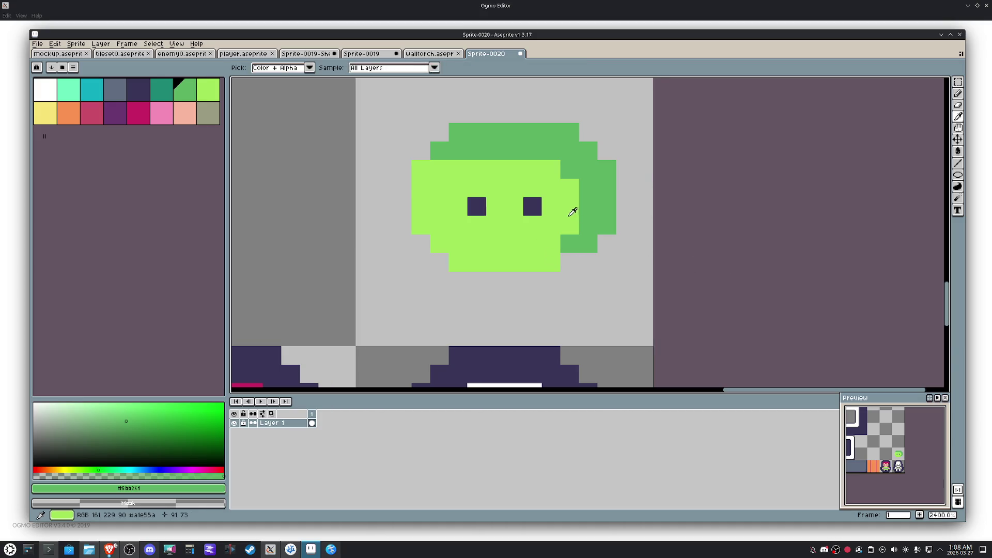
left_click(574, 211, "alt")
left_click(569, 243)
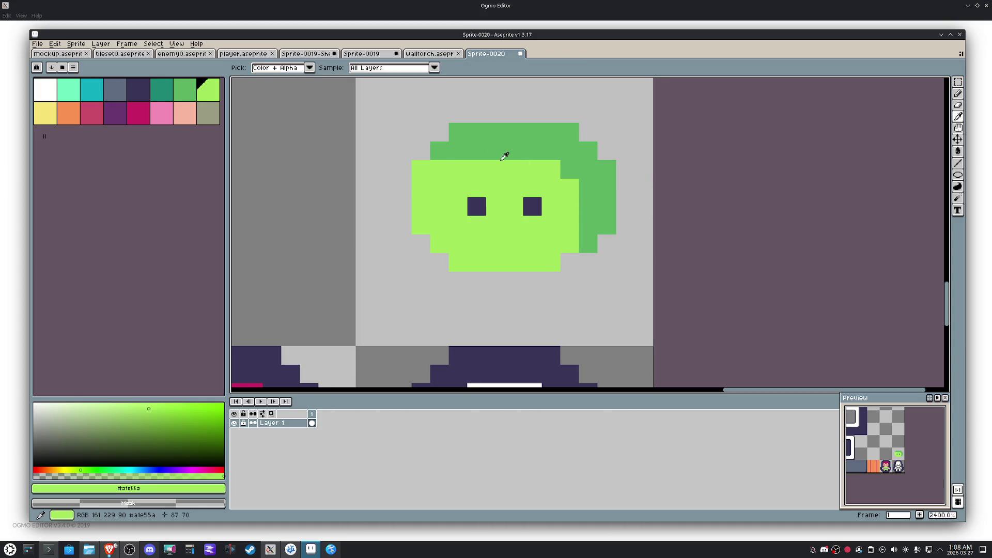
left_click(455, 154)
left_click(440, 152)
left_click(581, 243)
left_click(586, 230)
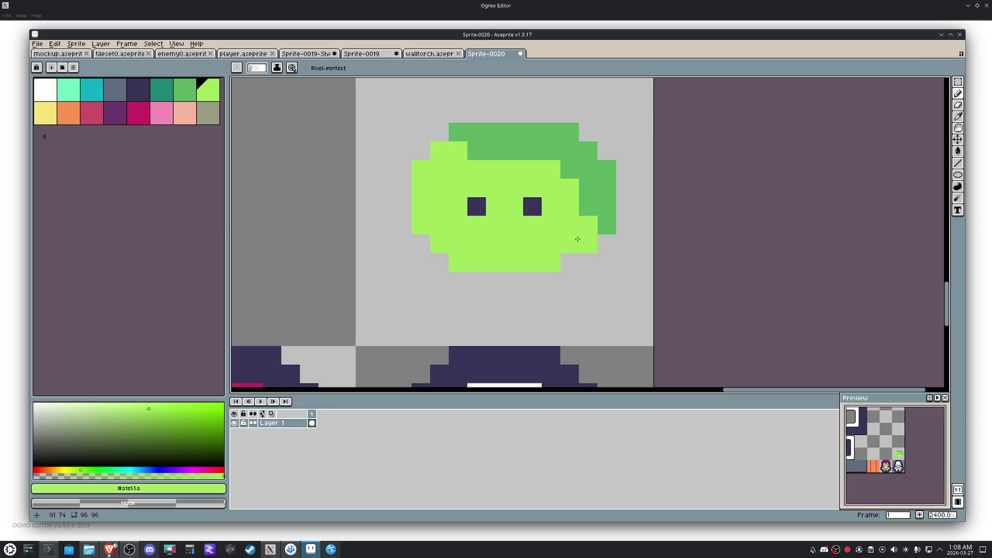
mouse_move(583, 225)
left_mouse_down()
mouse_move(591, 190)
mouse_move(476, 154)
left_mouse_up()
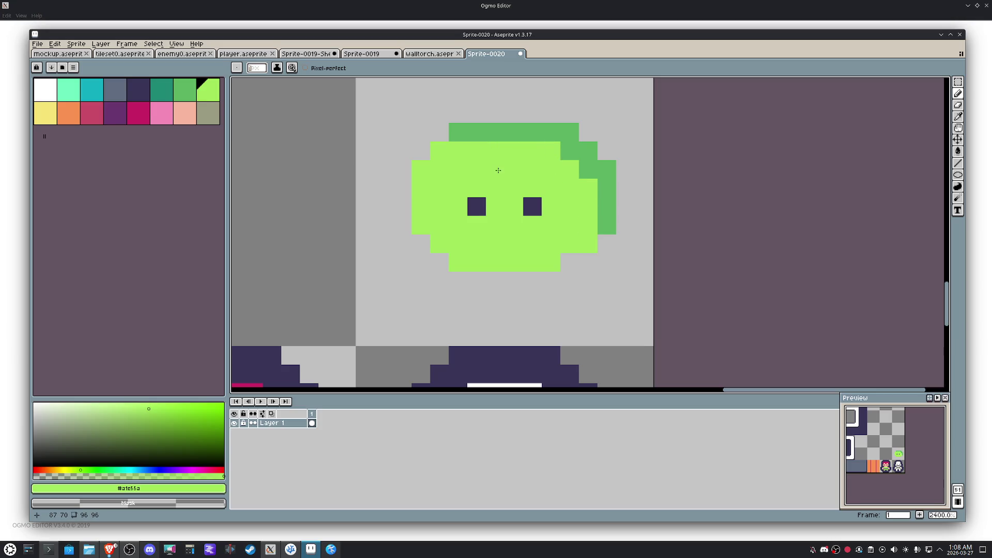
Step: Paint a white highlight pixel at the slime's upper left and zoom out to view the tile
left_click(46, 87)
left_click(452, 172)
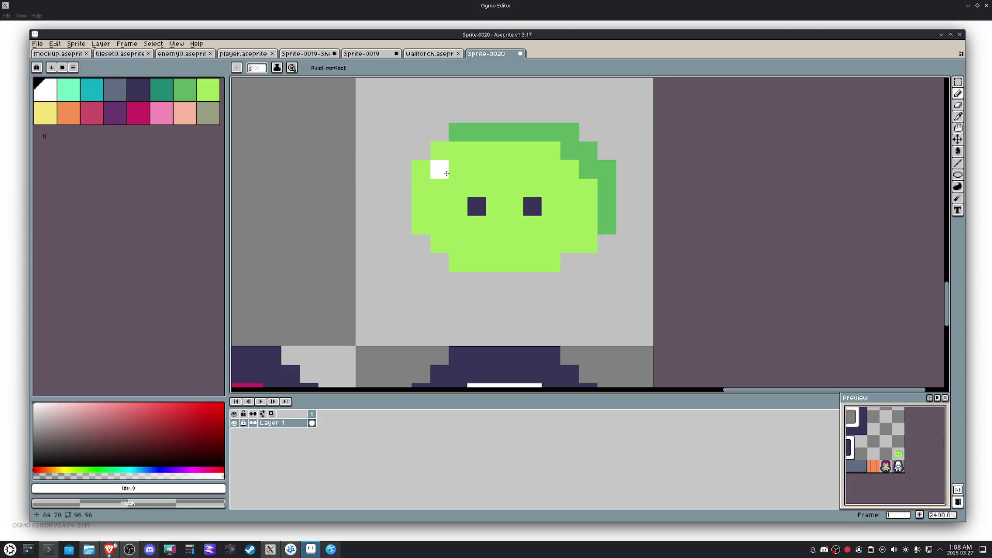
key("m")
scroll(454, 171, "down", 5)
scroll(598, 213, "up", 3)
key("b")
left_click(598, 216, "alt")
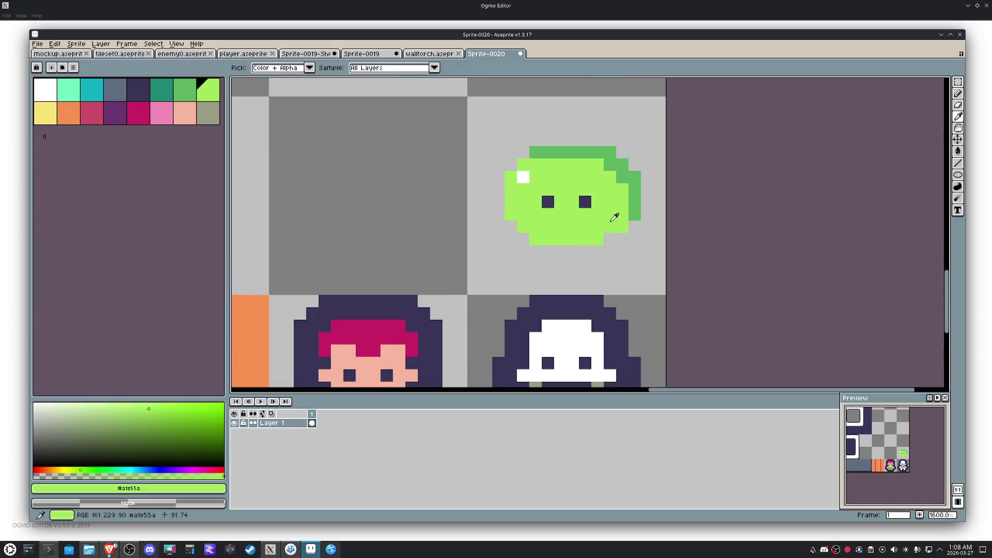
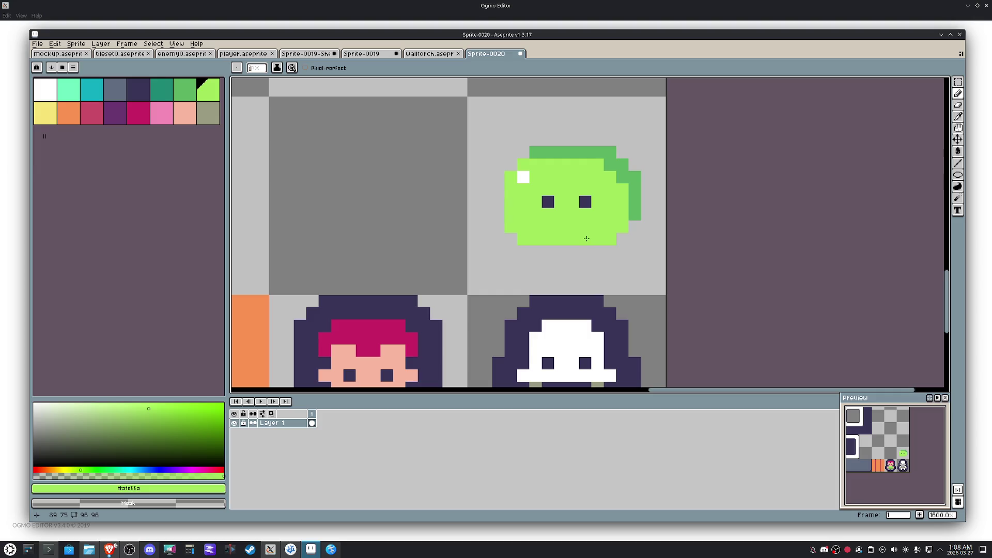
Step: Shade the slime's lower right with darker green pixels and select its whole tile
left_click(633, 211, "alt")
left_click(610, 238)
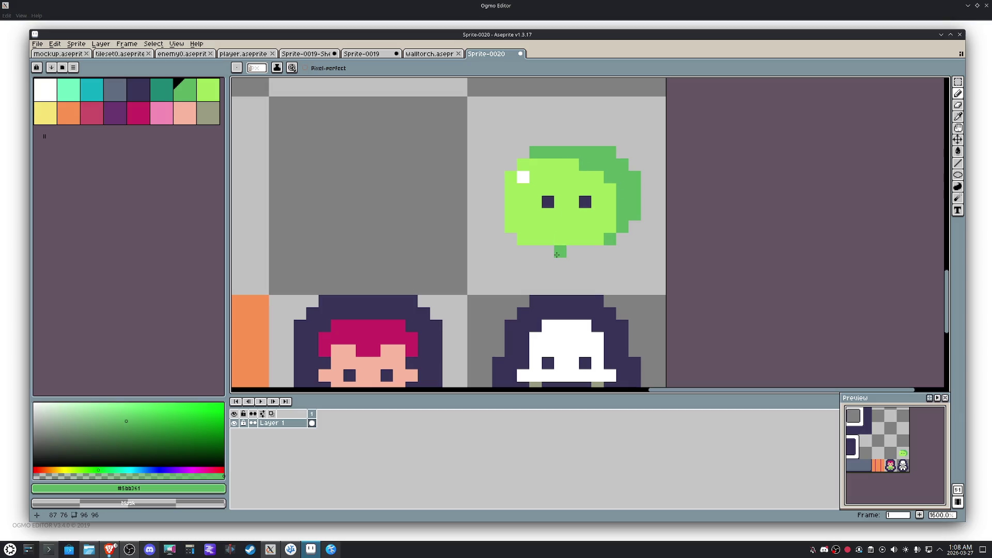
key("space")
scroll(561, 242, "down", 1)
left_click_drag(567, 216, 545, 224)
double_click(544, 225)
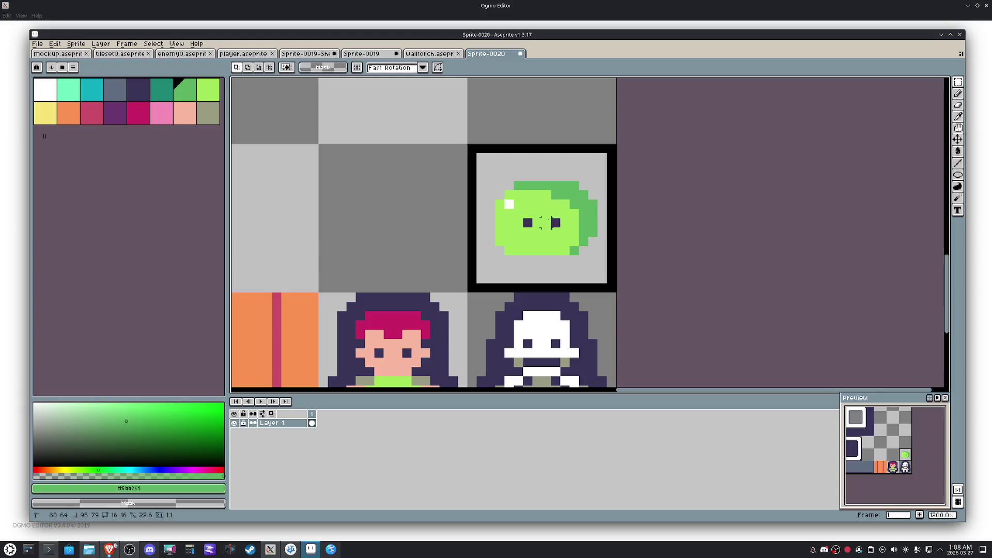
scroll(542, 224, "down", 2)
scroll(541, 223, "down", 1)
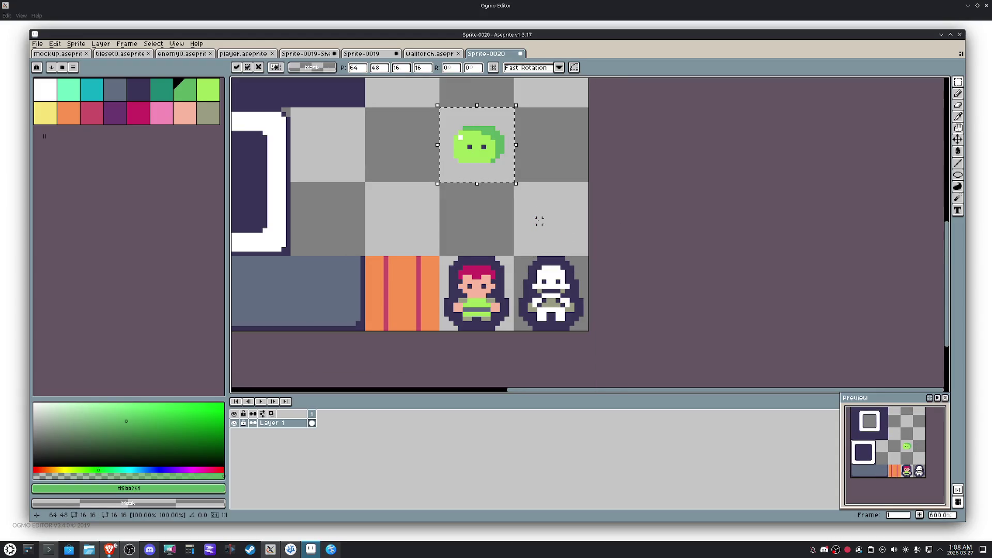
Step: Apply a rounded dark purple Outline effect covering all neighbouring pixels, then undo once
left_click(555, 258, "alt")
key("shift+o")
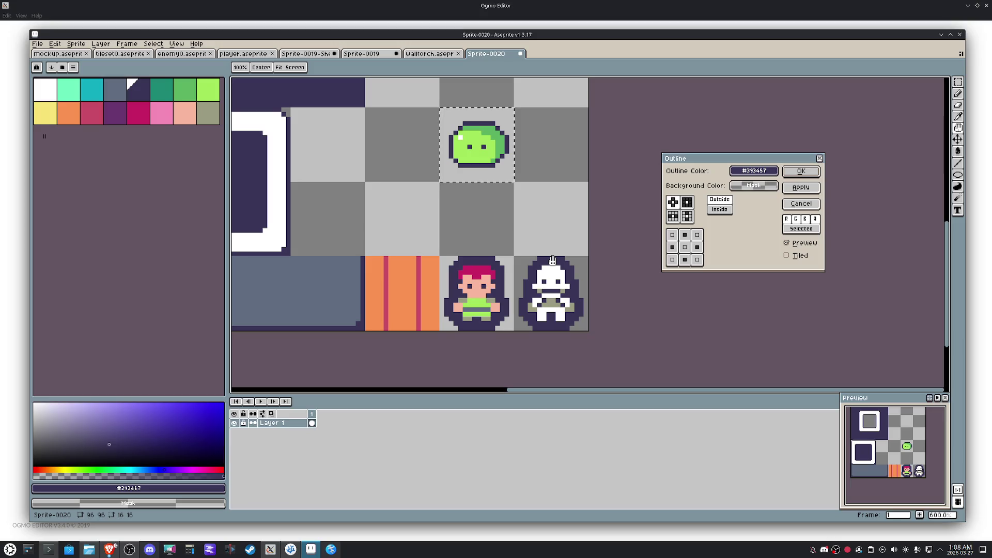
left_click(687, 202)
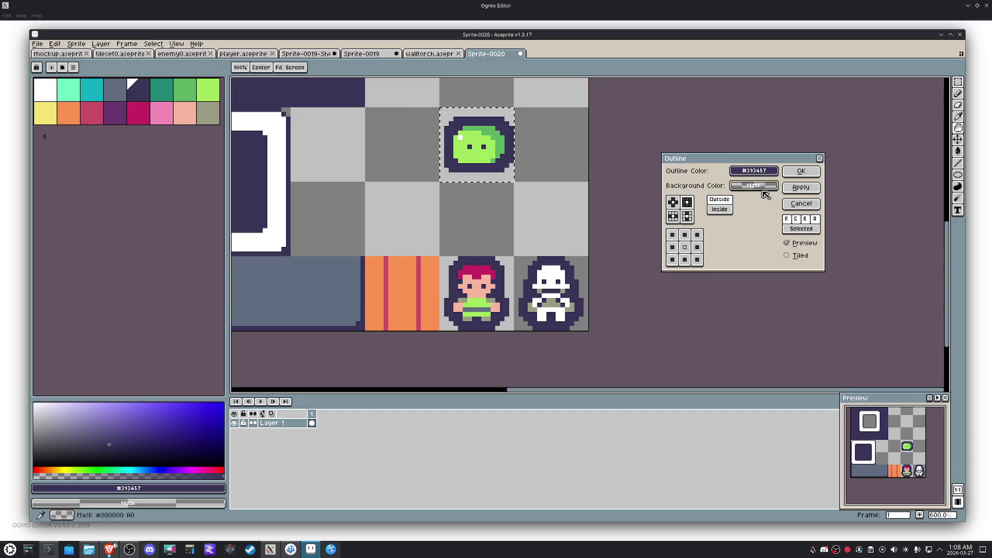
left_click(673, 203)
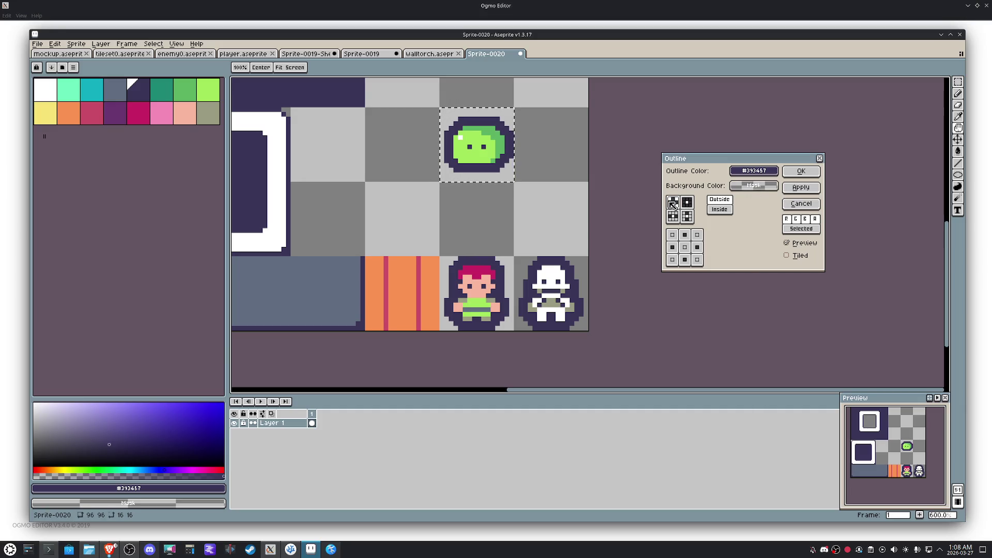
left_click(800, 170)
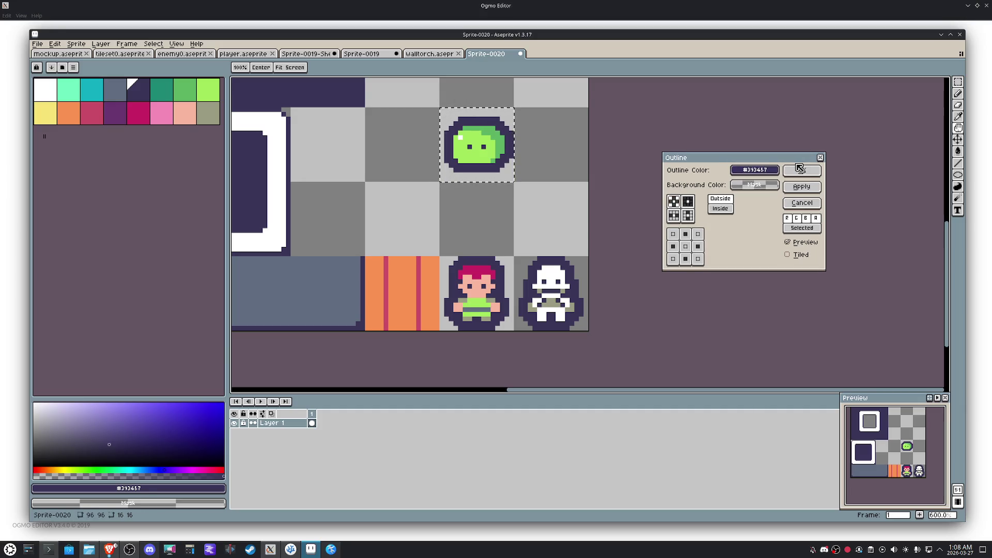
scroll(566, 147, "up", 2)
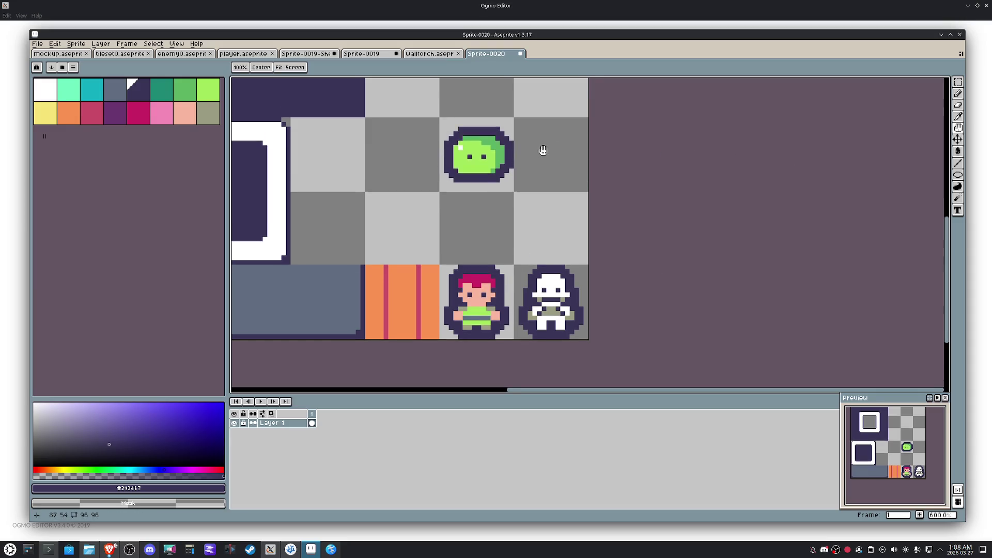
scroll(502, 175, "up", 4)
key("ctrl+z")
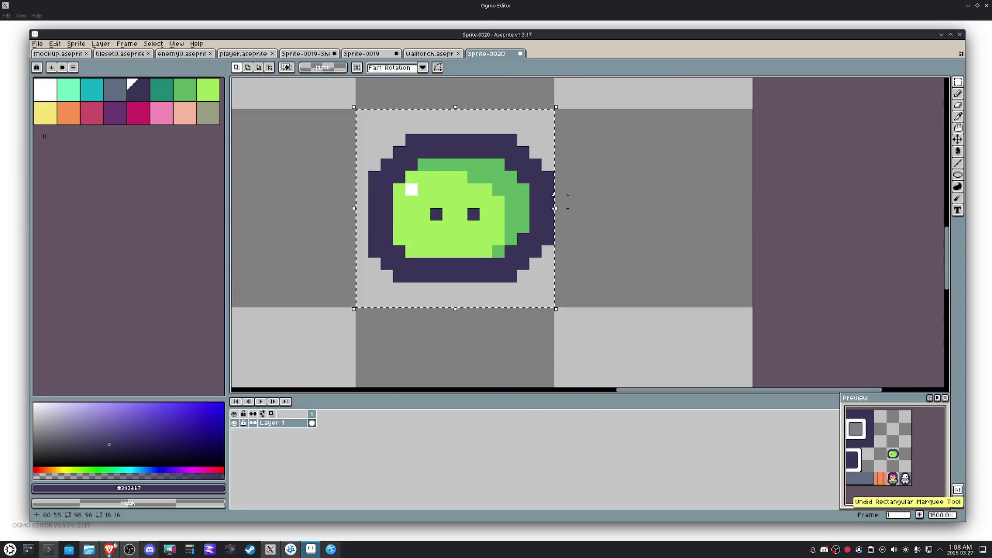
Step: Remove the slime's outline and shift its right part one pixel left
key("ctrl+d")
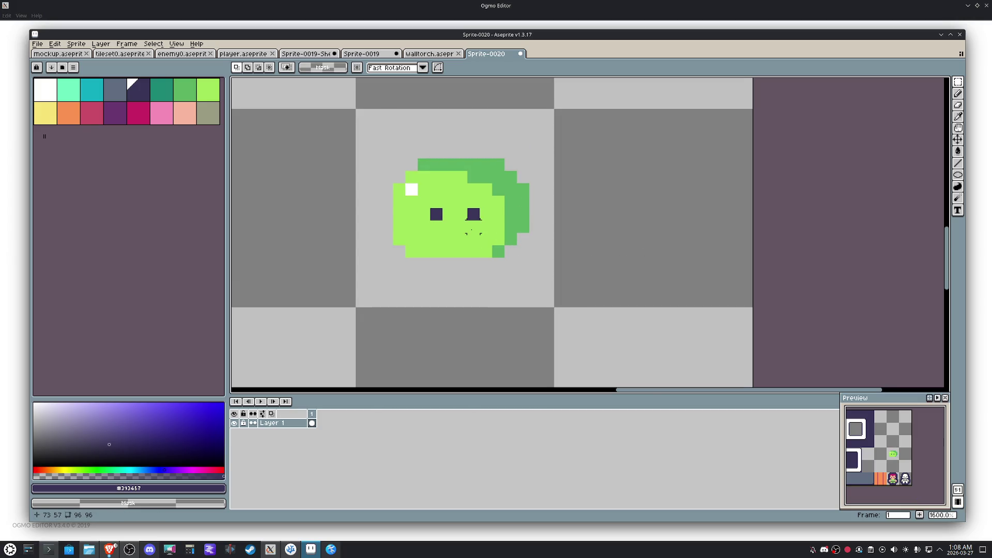
scroll(473, 231, "up", 1)
left_click_drag(579, 273, 463, 101)
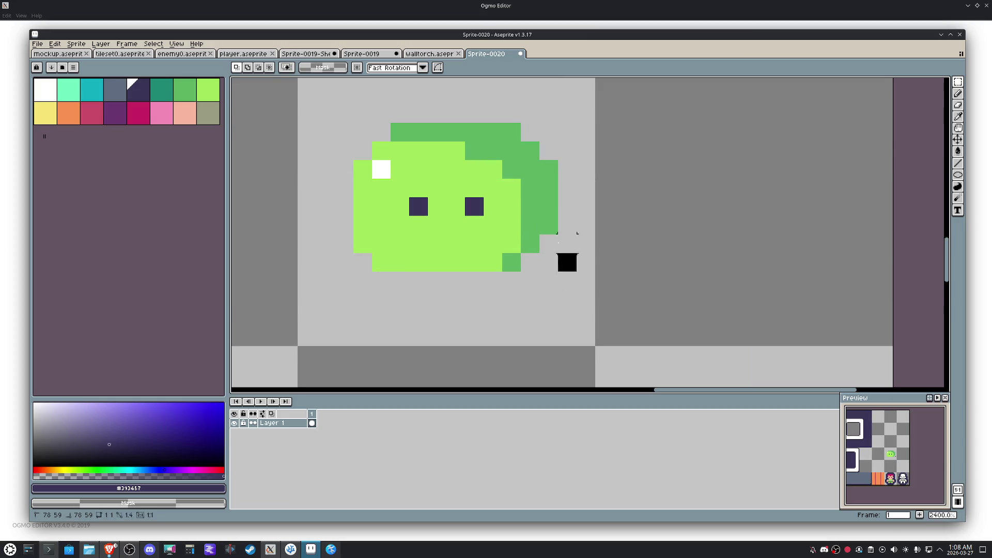
left_click_drag(495, 198, 475, 197)
key("ctrl+d")
Step: Repaint the merged eye pixels and the dark right edge in the slime's light green
key("b")
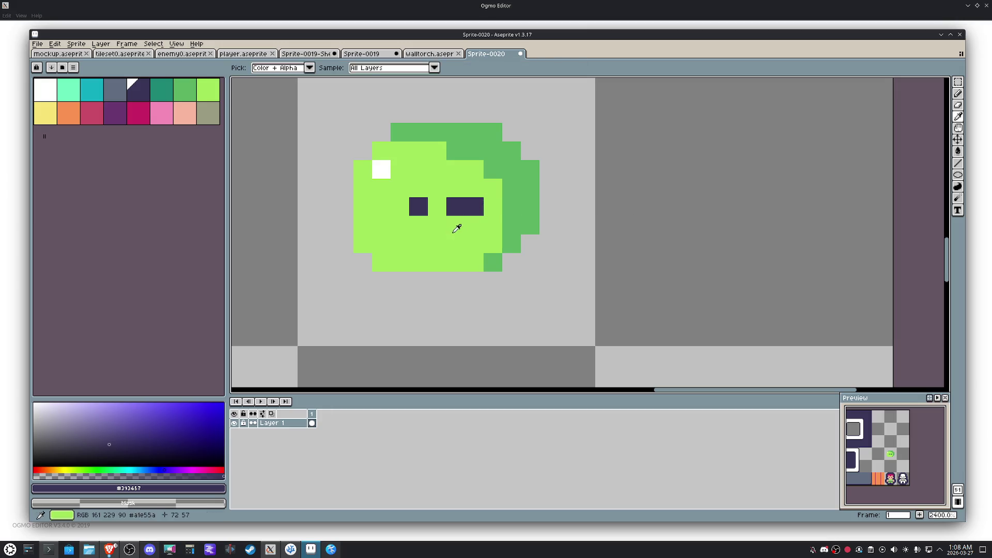
left_click(454, 223, "alt")
left_click(458, 205)
scroll(447, 226, "down", 6)
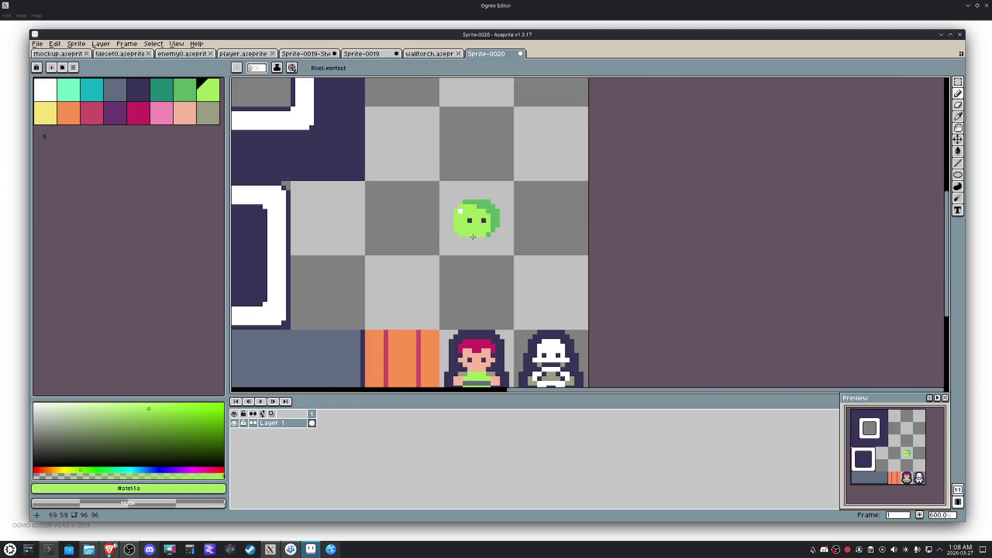
scroll(504, 243, "up", 6)
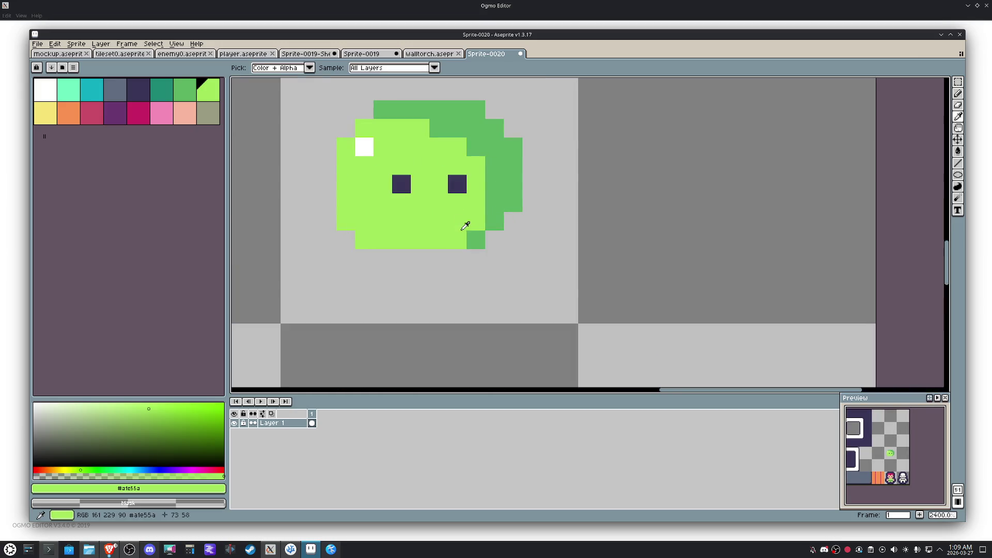
mouse_move(512, 222)
left_mouse_down()
mouse_move(484, 153)
mouse_move(382, 110)
left_mouse_up()
key("ctrl+z")
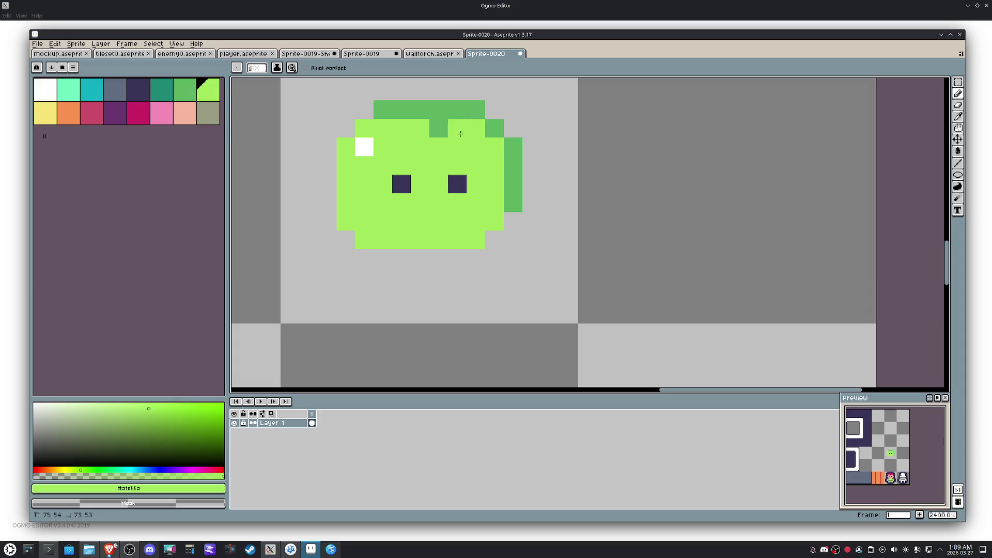
mouse_move(461, 114)
left_mouse_down()
mouse_move(513, 155)
mouse_move(513, 203)
left_mouse_up()
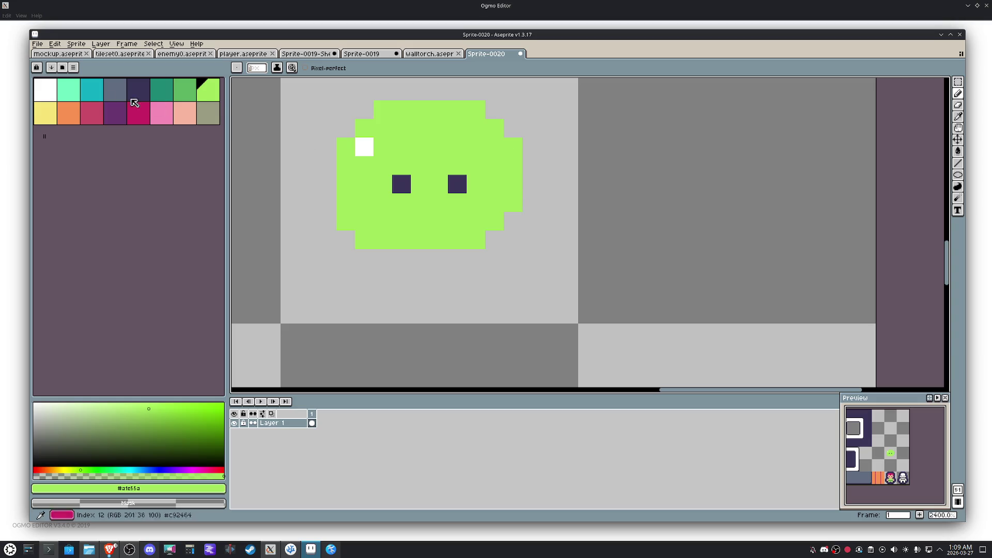
Step: Paint a medium-green band along the slime's bottom rows and up its right side
left_click(184, 91)
left_click(513, 203)
mouse_move(493, 218)
left_mouse_down()
mouse_move(476, 240)
mouse_move(364, 240)
mouse_move(346, 221)
left_mouse_up()
left_click(383, 269)
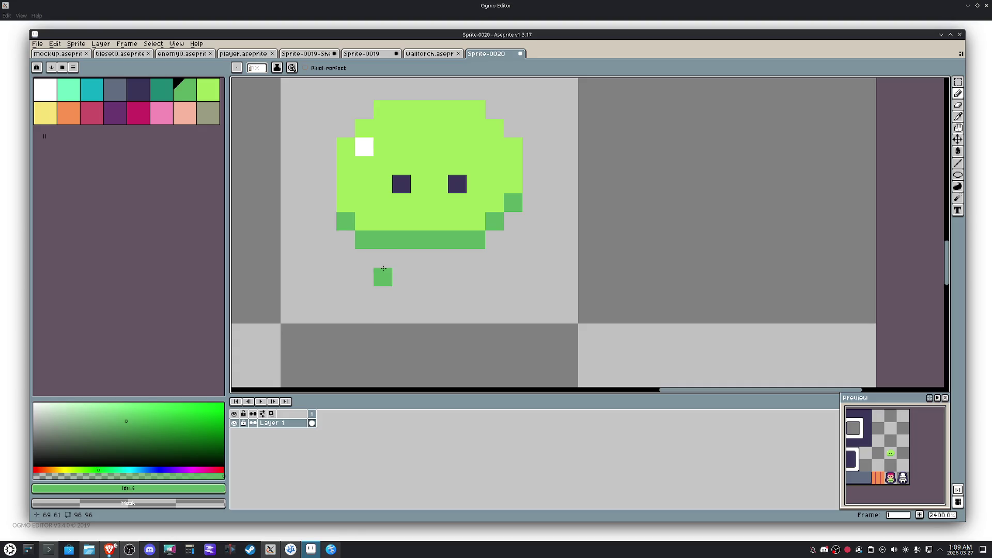
mouse_move(495, 239)
left_mouse_down()
mouse_move(513, 220)
mouse_move(378, 218)
mouse_move(346, 202)
left_mouse_up()
left_click(473, 219, "alt")
left_click(513, 204, "alt")
scroll(627, 251, "down", 5)
Step: Move the slime's bottom rows down one pixel and pick up its light green colour
left_click_drag(627, 256, 389, 191)
scroll(510, 217, "up", 4)
key("m")
left_click(463, 227)
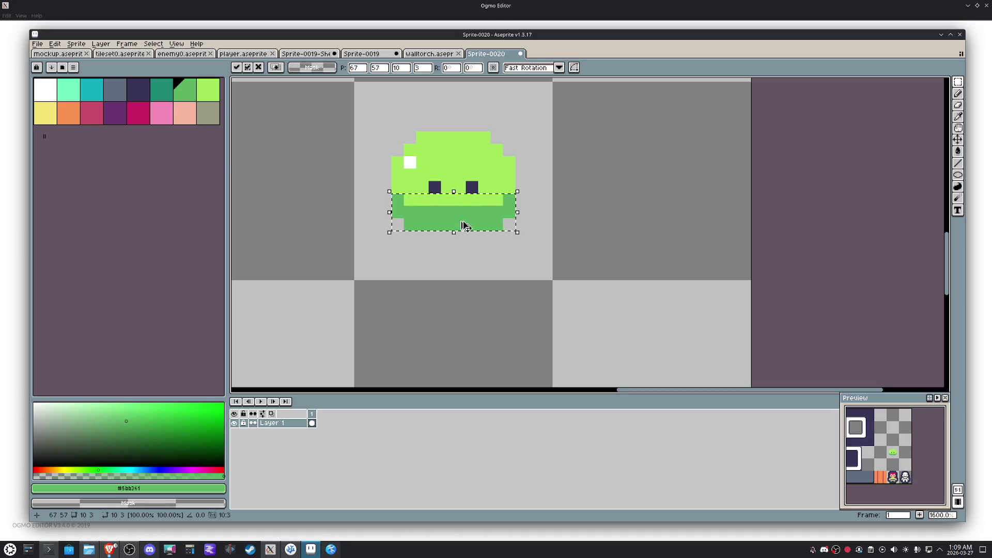
left_click_drag(463, 226, 463, 238)
key("ctrl+d")
key("i")
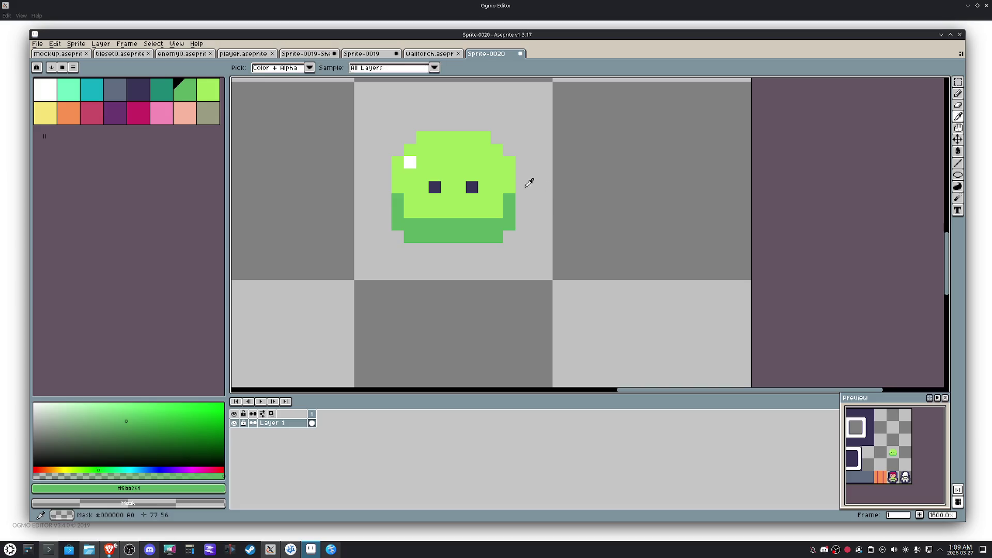
left_click(512, 182)
key("b")
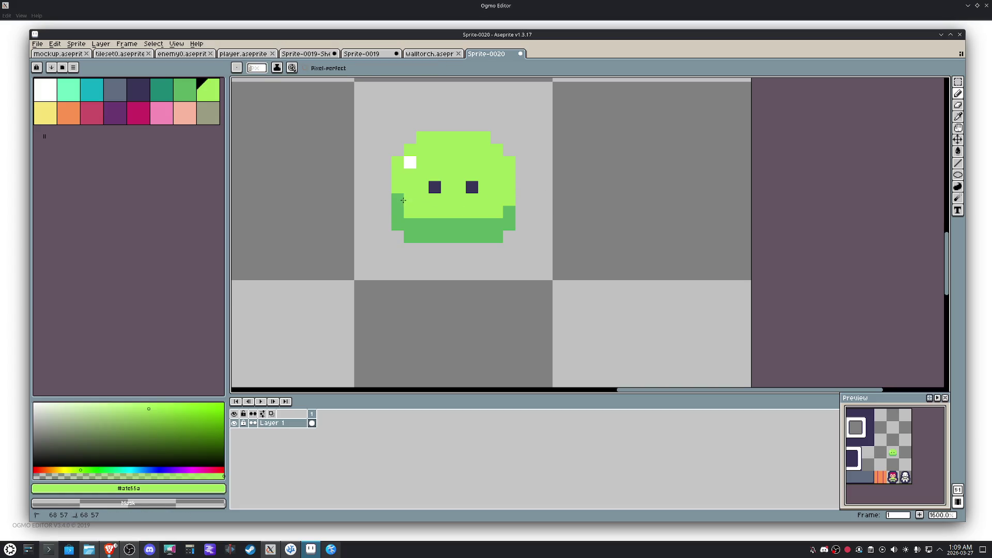
scroll(499, 205, "down", 3)
key("m")
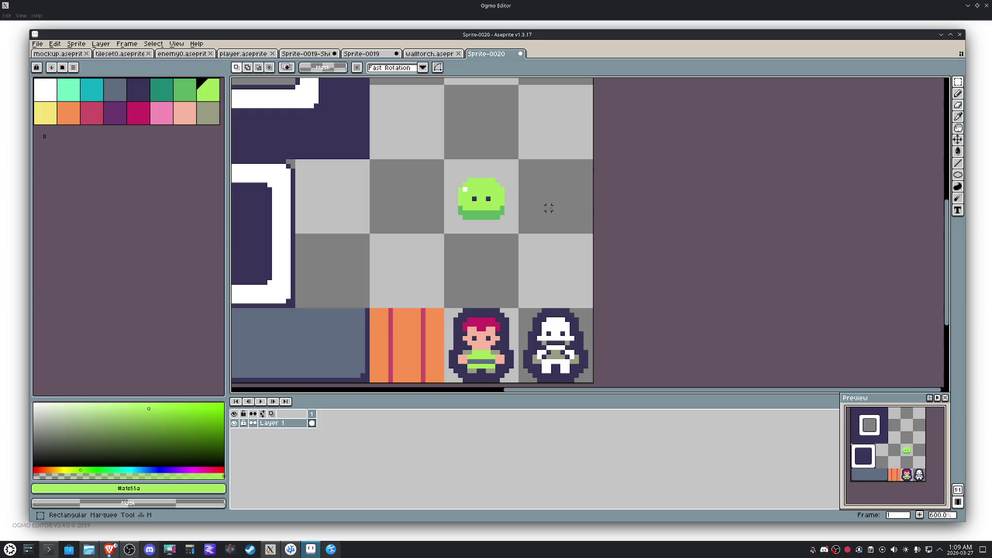
Step: Select the slime's tile, bring up the Outline effect and cancel it without applying
left_click_drag(506, 226, 523, 238)
left_click(500, 312, "alt")
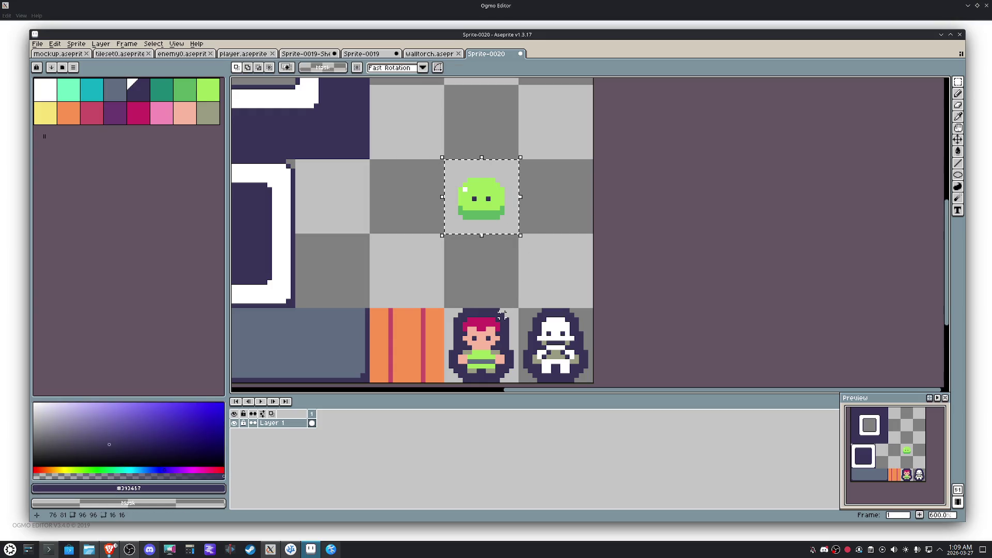
key("shift+o")
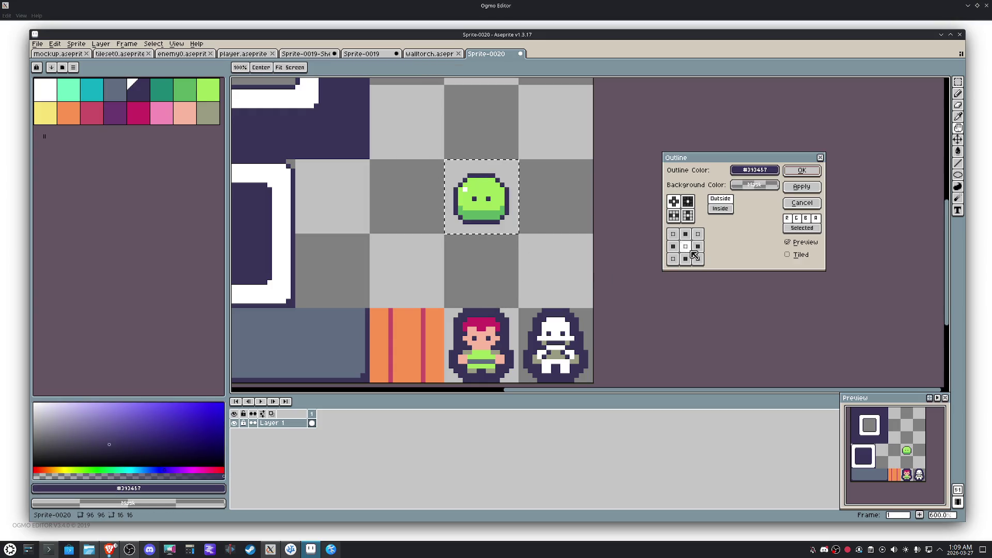
left_click(802, 203)
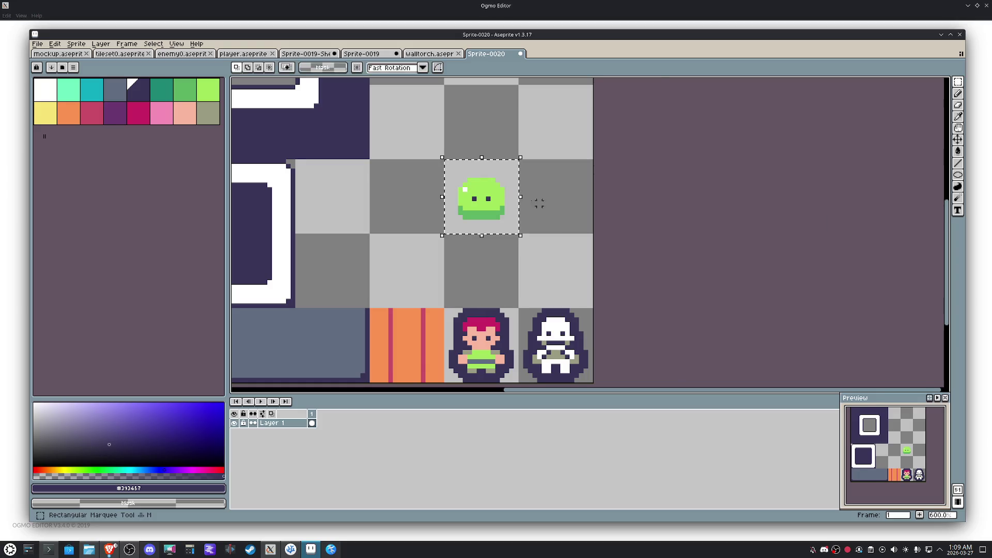
scroll(515, 198, "up", 3)
key("u")
Step: Draw a filled medium-green band across the slime's lower half and repaint its right end light green
key("ctrl+d")
left_click_drag(507, 243, 375, 219)
key("i")
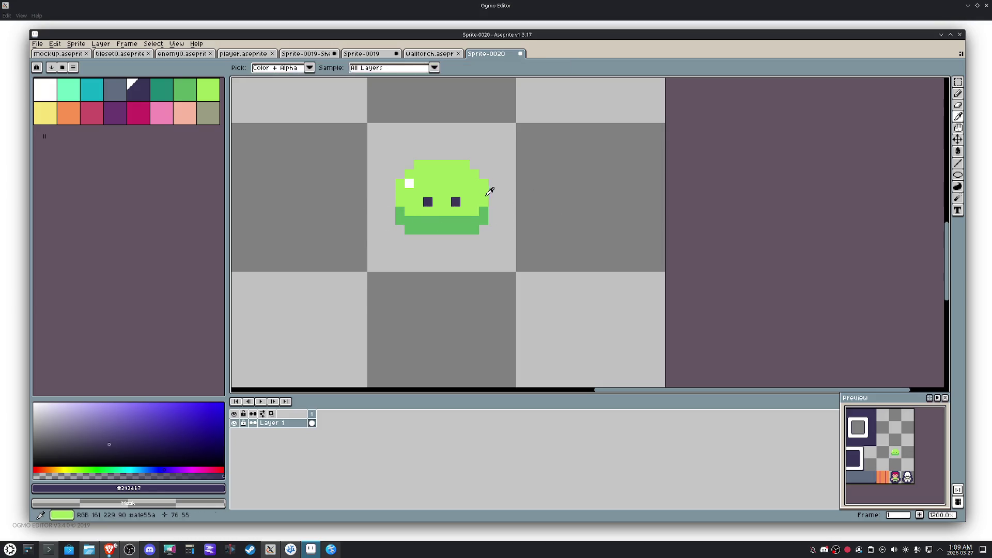
left_click(484, 204)
key("b")
left_click_drag(475, 220, 442, 220)
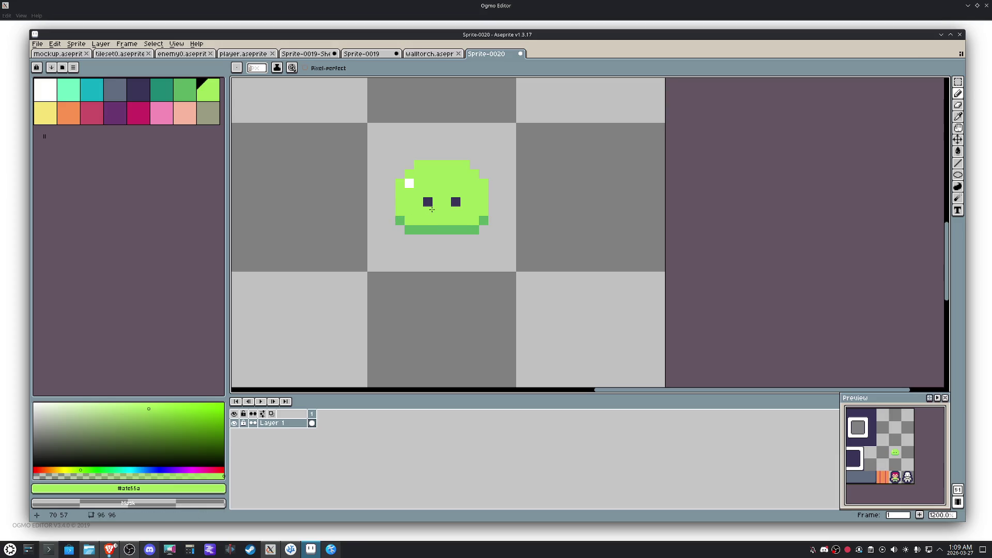
Step: Reselect the slime's tile and bring up the Outline effect settings again
key("m")
scroll(431, 208, "down", 4)
key("[")
key("[")
key("[")
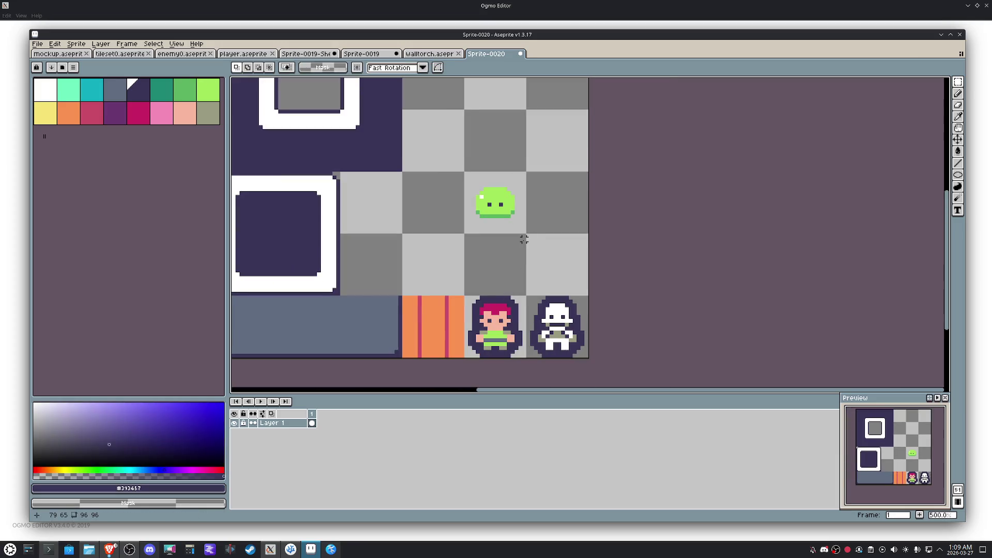
left_click_drag(508, 182, 504, 176)
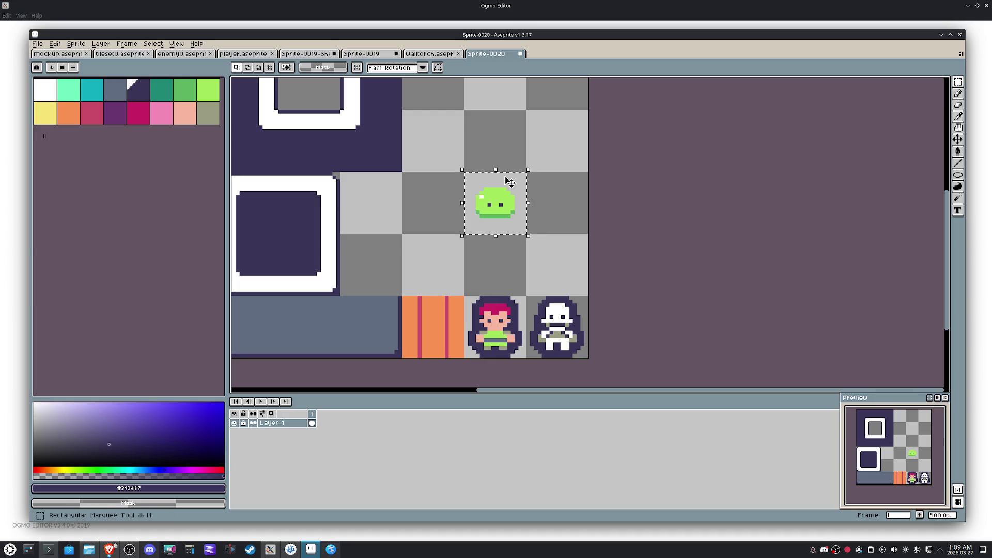
key("shift+o")
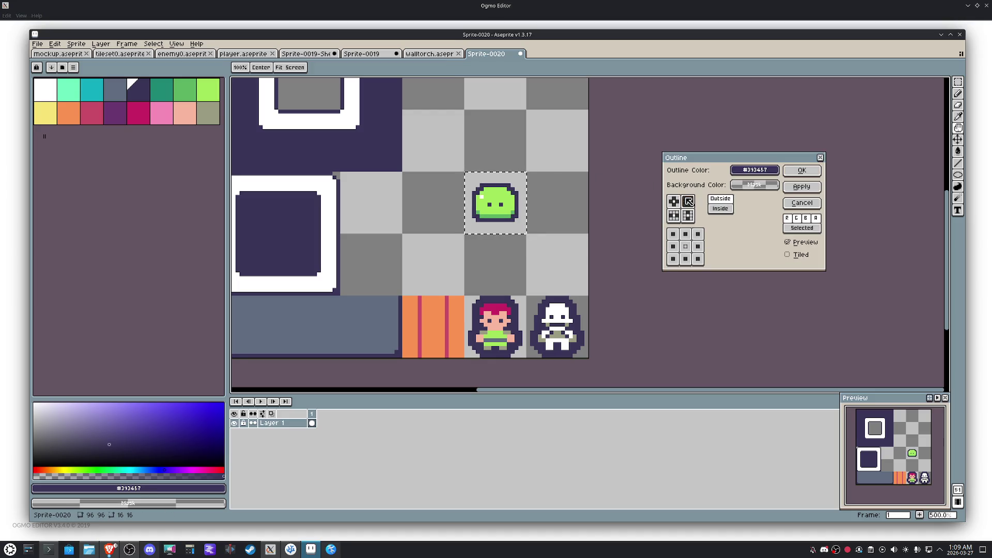
Step: Apply the dark outline to the slime and move it one tile right and down, above the ghost
left_click(798, 188)
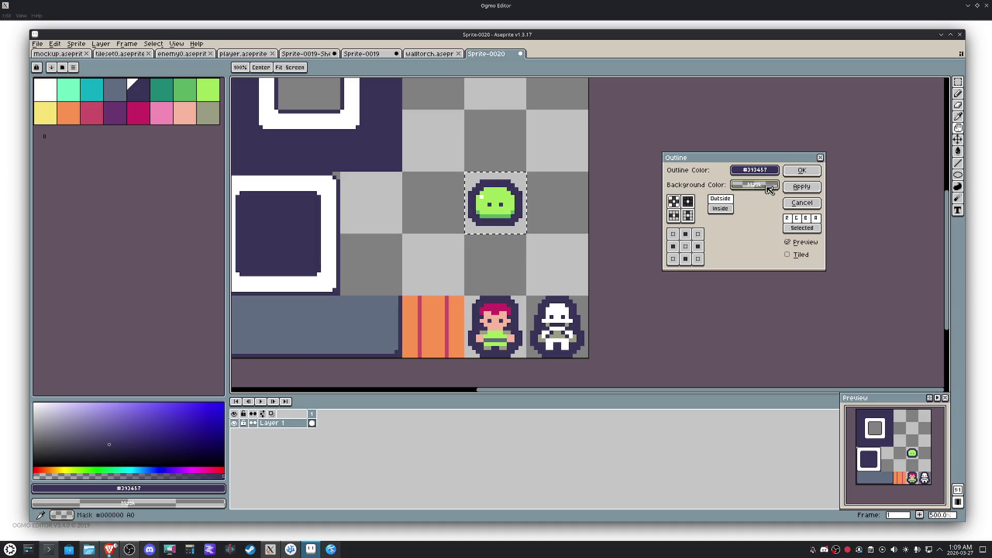
left_click(804, 170)
key("shift+Right")
key("shift+Down")
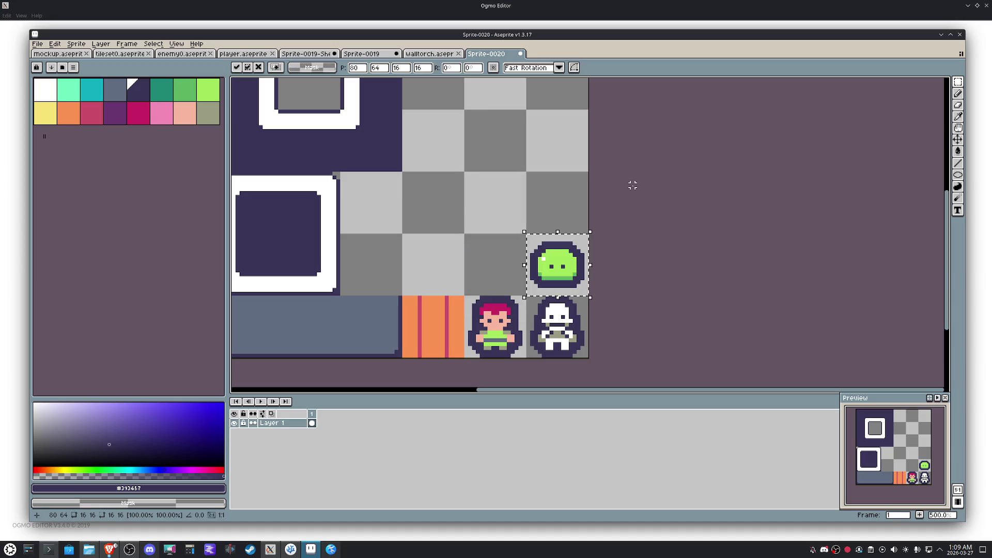
key("ctrl+d")
scroll(557, 256, "up", 4)
Step: Paint a green band across the slime's top, recolour its highlight and fill the bottom row light green
key("b")
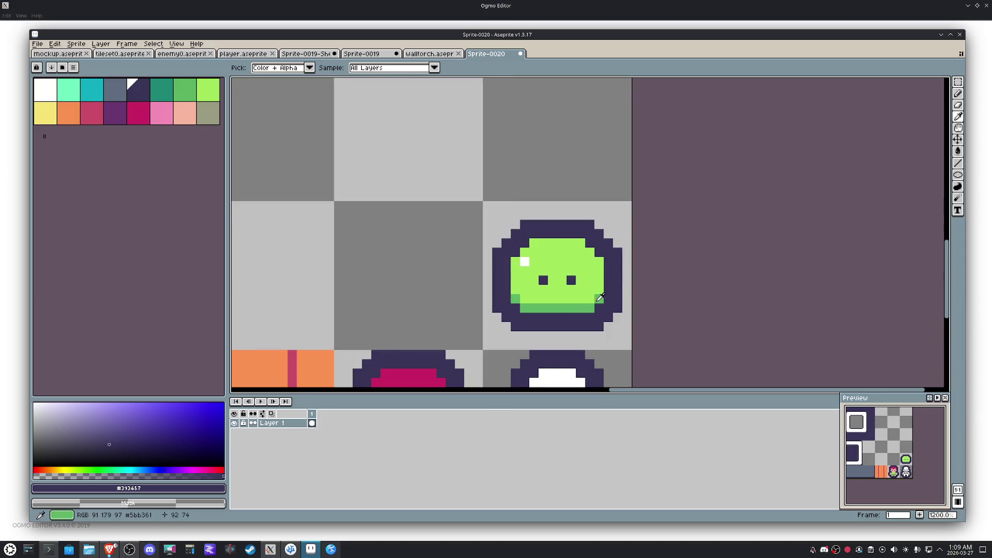
left_click(597, 299, "alt")
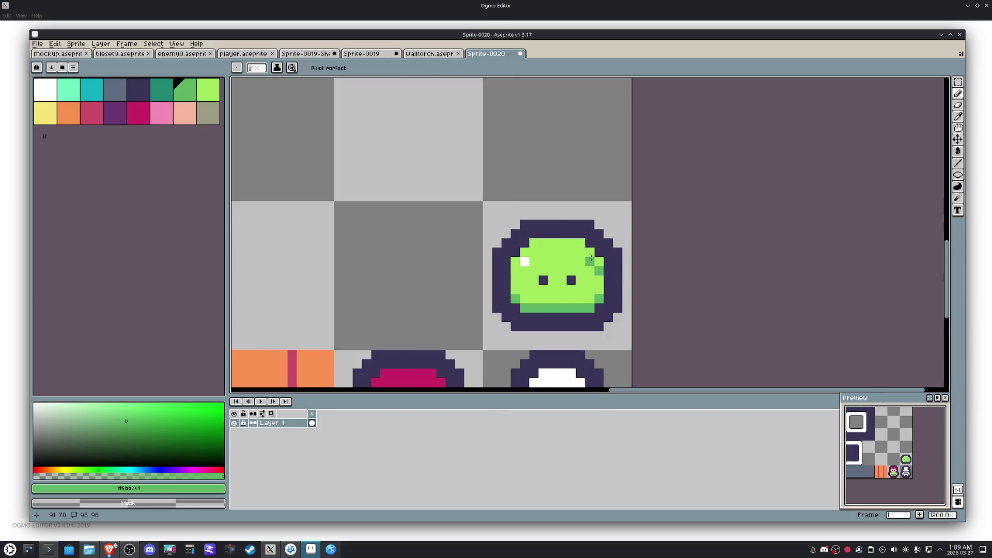
left_click_drag(580, 251, 540, 252)
left_click(524, 261)
key("i")
key("g")
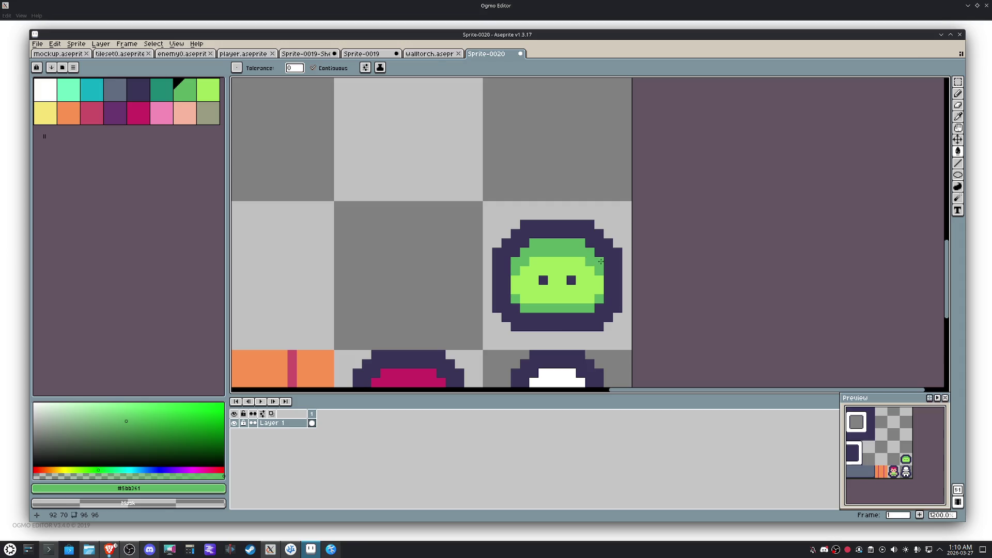
left_click(593, 291, "alt")
left_click(543, 306)
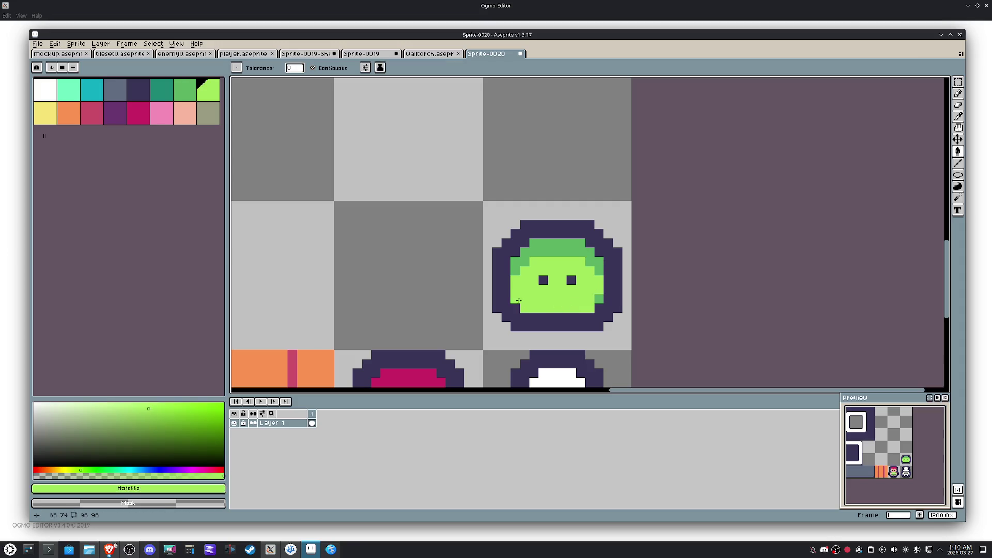
scroll(595, 296, "down", 5)
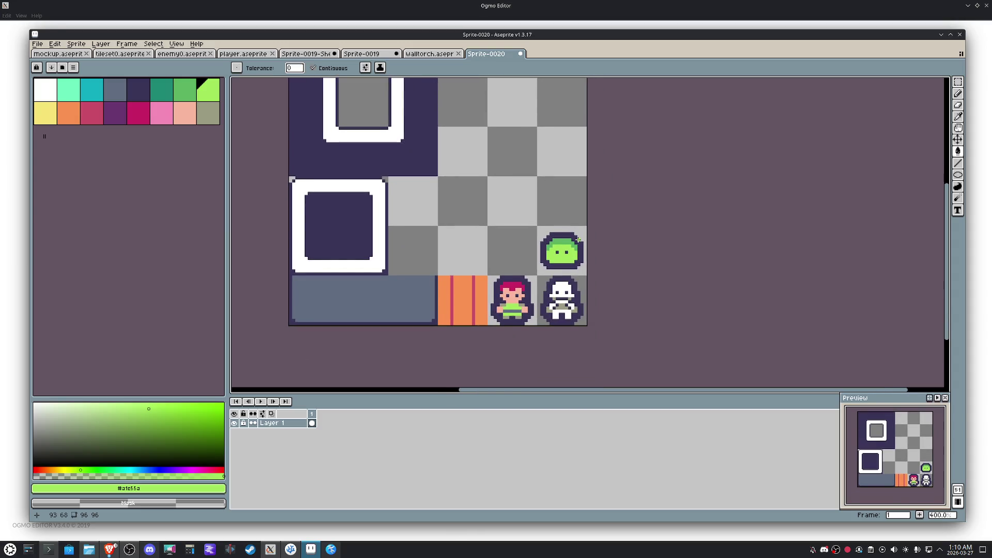
scroll(577, 241, "up", 5)
Step: Repaint the top band light green and add a single white highlight pixel
key("b")
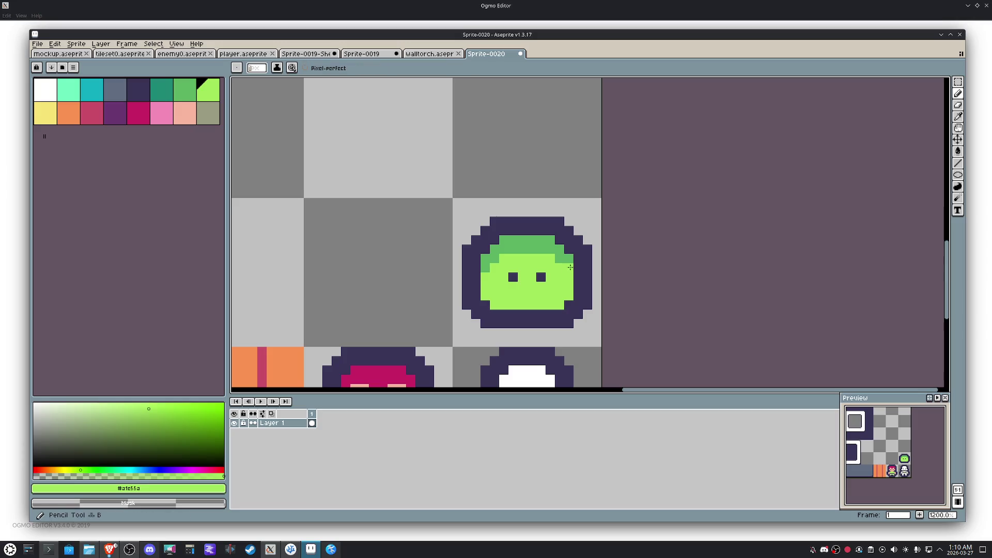
left_click_drag(553, 252, 517, 249)
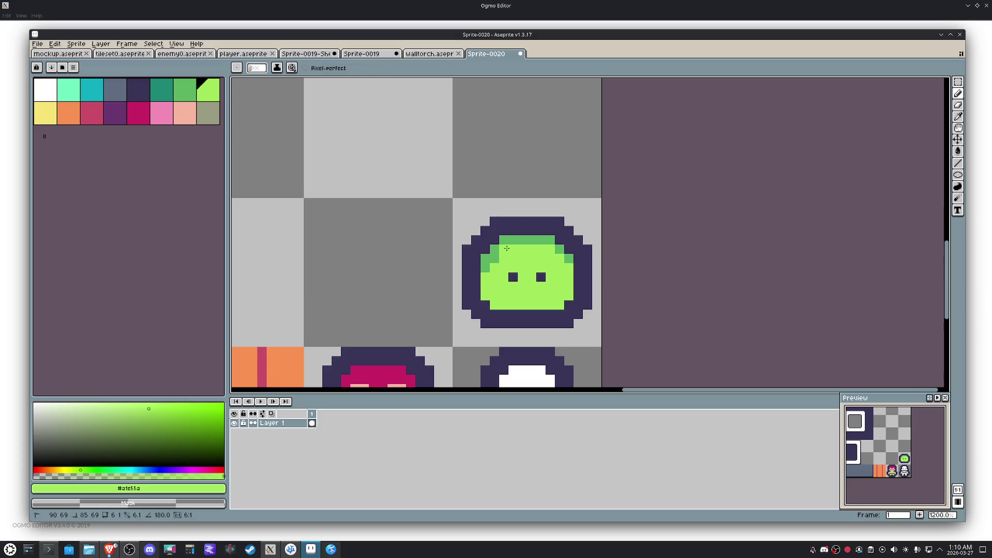
key("i")
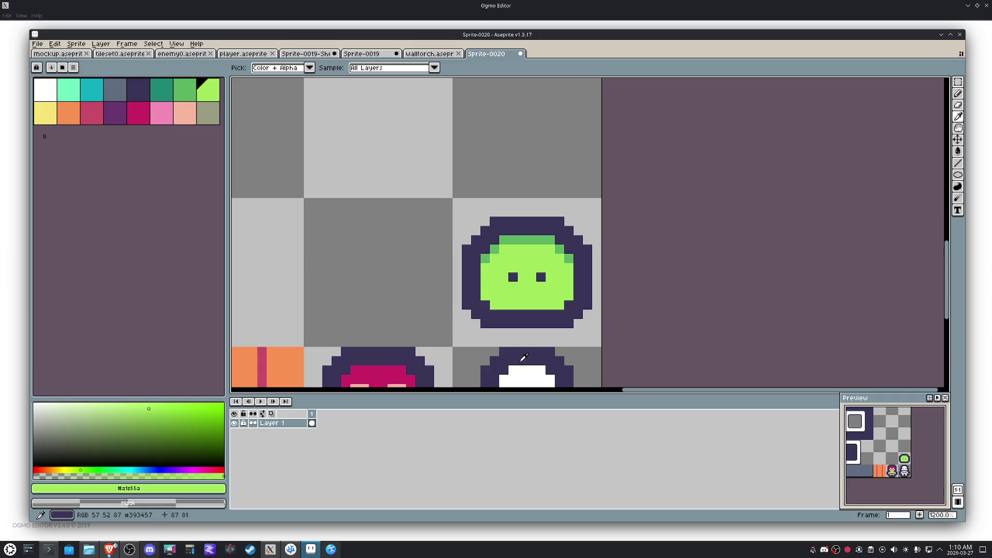
left_click(524, 357, "alt")
left_click(527, 378, "alt")
left_click(502, 266)
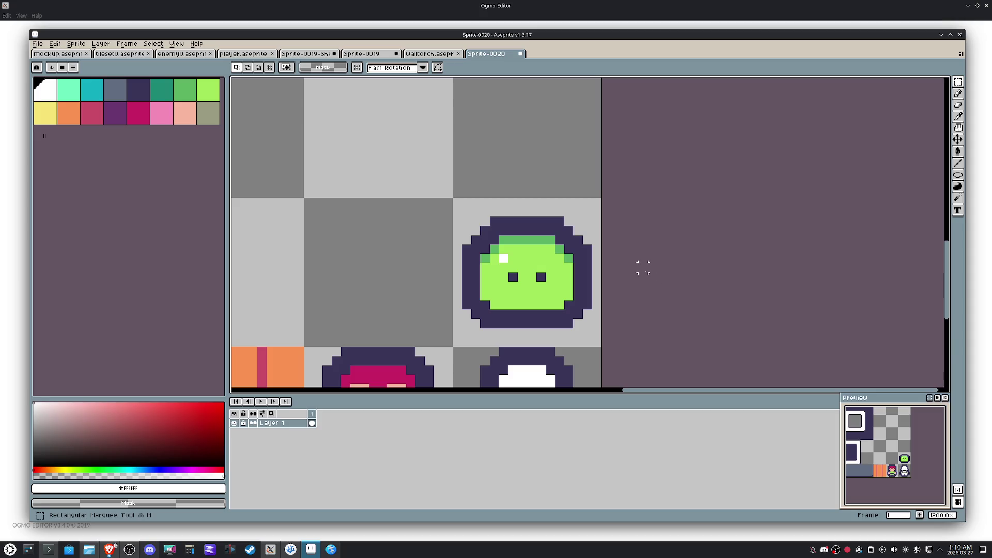
scroll(627, 268, "down", 3)
Step: Clear the slime body to transparent and refill its interior with the yellow-green palette colour
left_click_drag(602, 254, 598, 222)
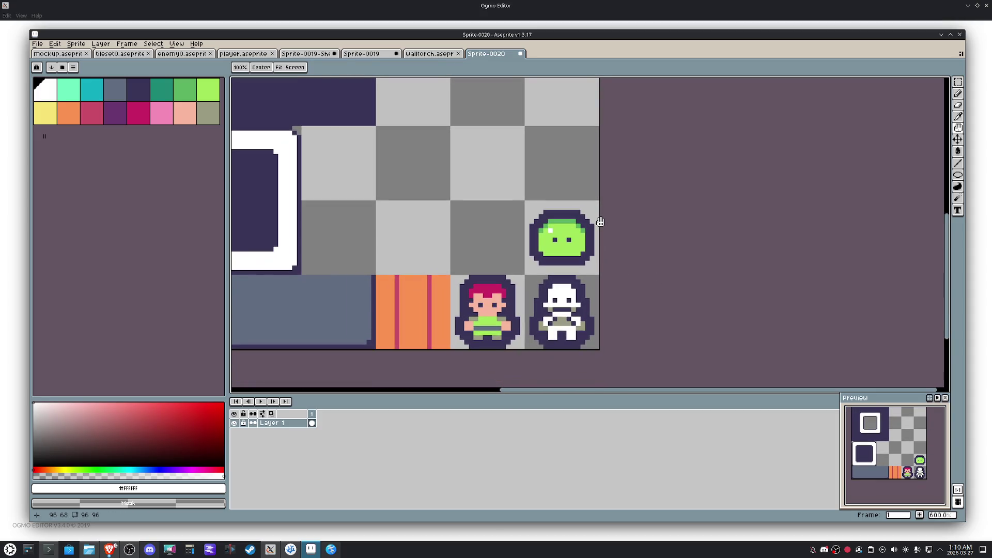
scroll(594, 223, "up", 6)
left_click(562, 220, "alt")
key("g")
left_click(545, 250)
right_click(545, 251)
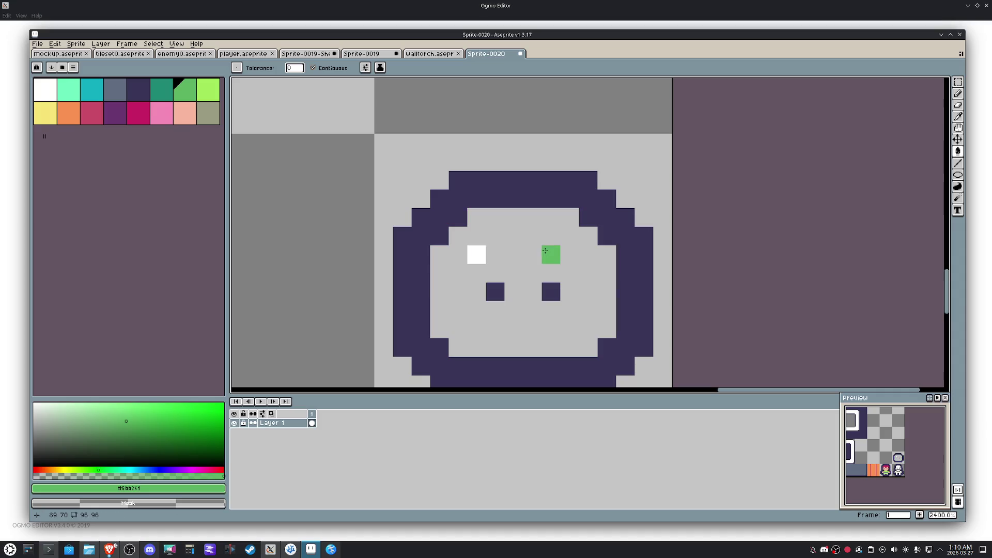
left_click(208, 91)
left_click(513, 255)
scroll(522, 251, "down", 6)
left_click_drag(521, 251, 532, 213)
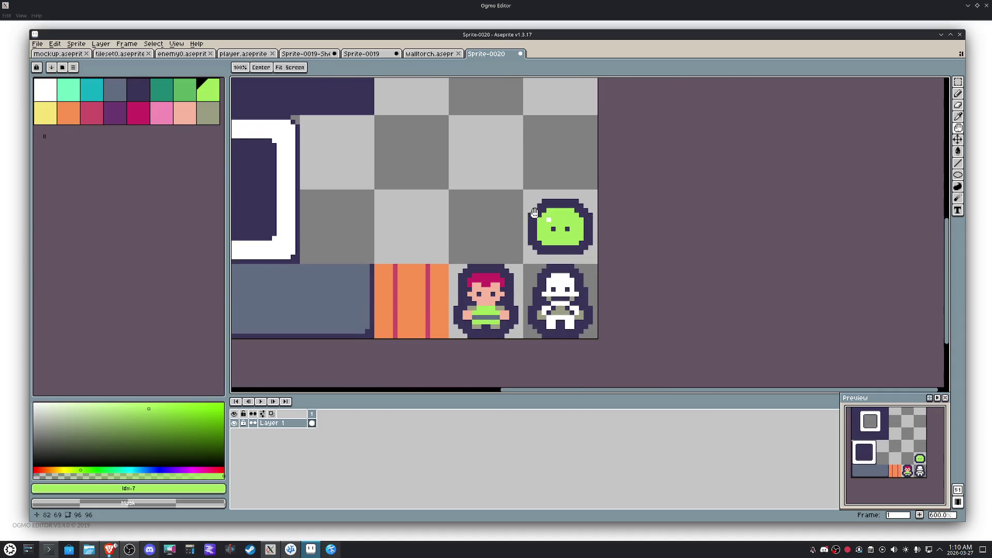
scroll(591, 229, "up", 1)
key("m")
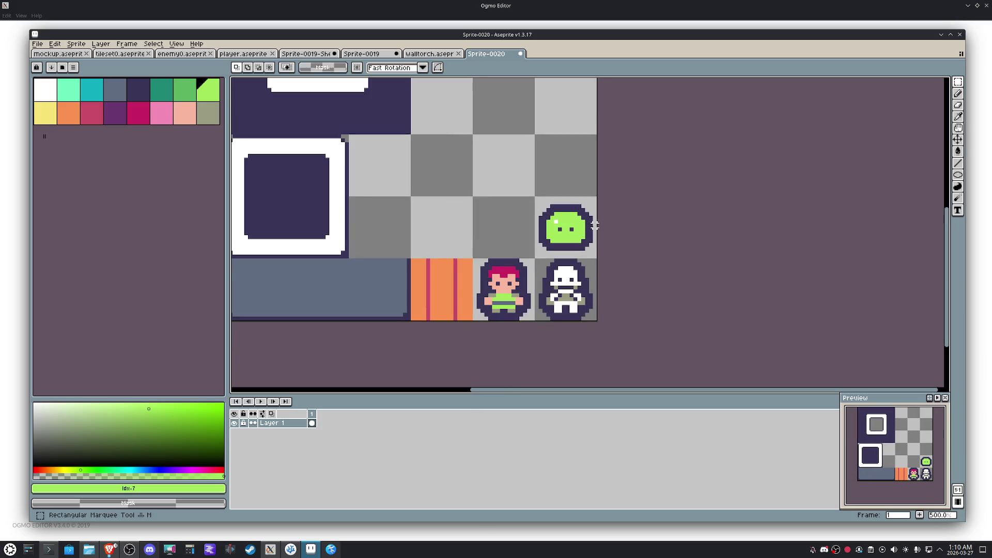
scroll(564, 222, "up", 2)
Step: Draw a small white mark on the empty grey tile and marquee-select the ghost's head
key("i")
left_click(578, 345)
key("b")
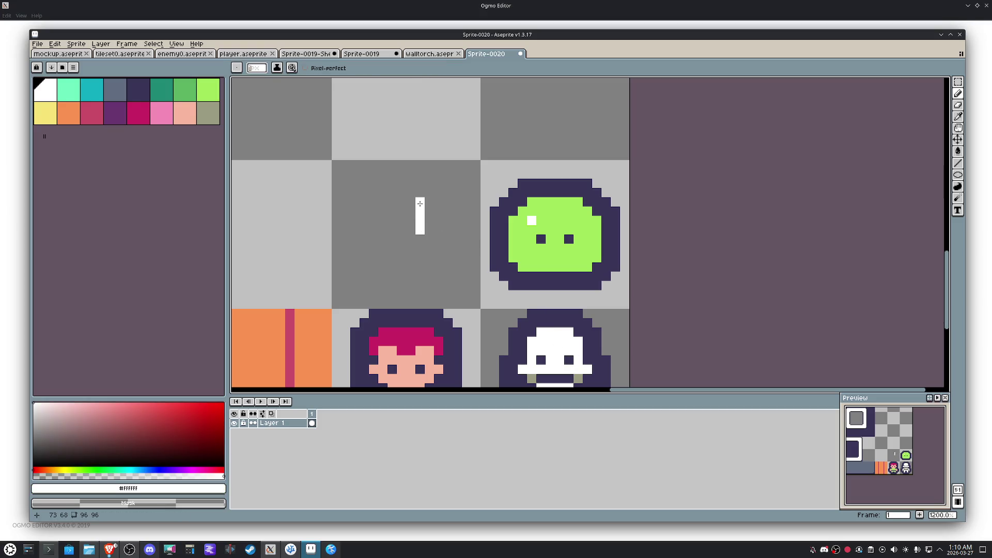
left_click_drag(430, 233, 460, 160)
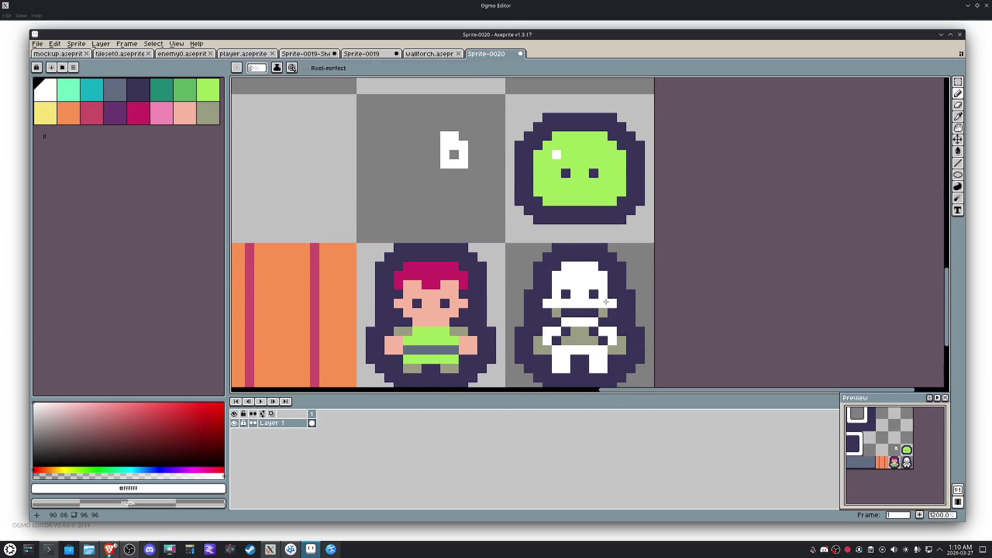
key("m")
left_click_drag(620, 319, 542, 261)
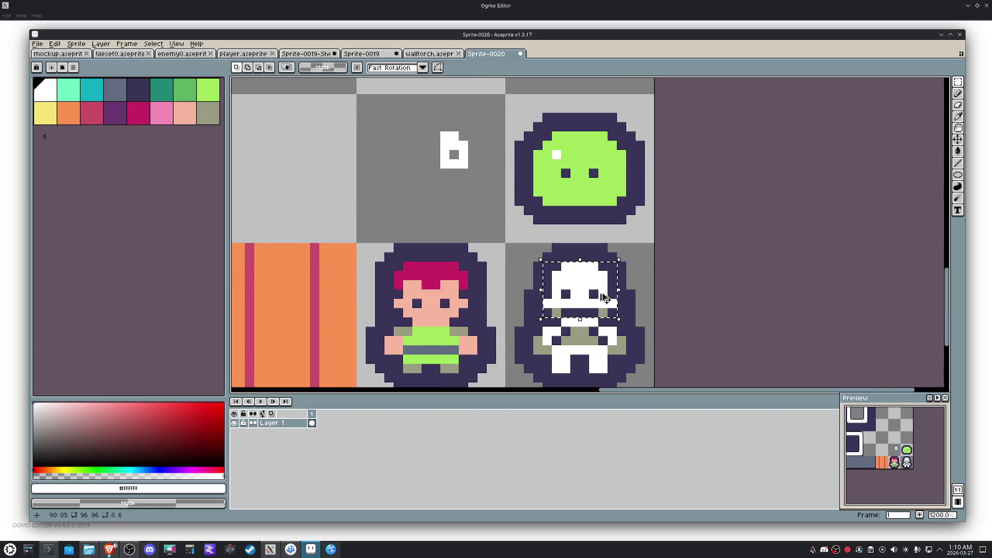
Step: Copy the ghost's head onto the grey tile and erase its dark outline to transparent
left_click_drag(604, 297, 454, 171)
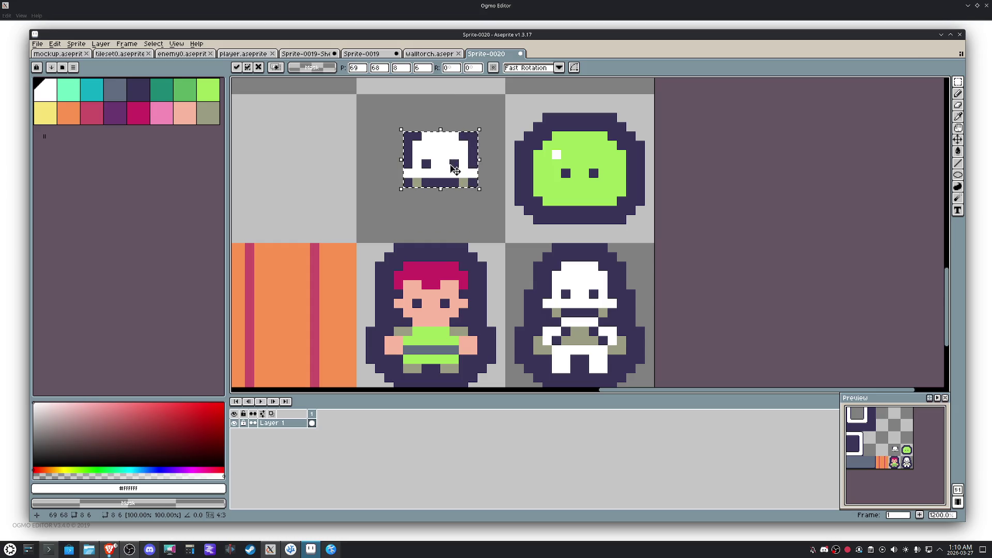
key("Return")
left_click(482, 209)
left_click_drag(463, 210, 364, 101)
key("i")
left_click(479, 136)
key("g")
right_click(482, 138)
key("ctrl+d")
Step: Shift the small ghost one pixel left, trying and undoing a rectangle around it
key("m")
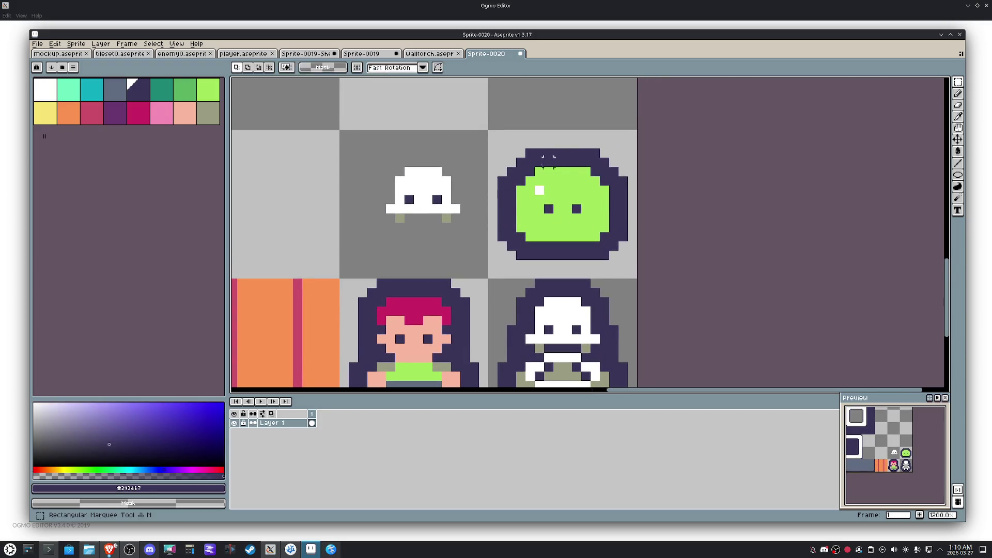
left_click_drag(465, 236, 375, 146)
left_click_drag(431, 203, 422, 203)
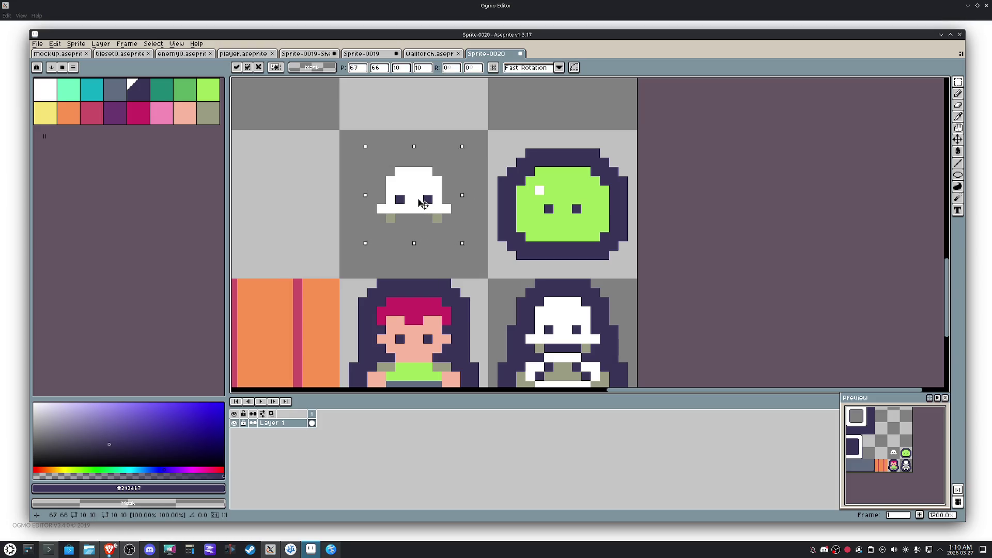
key("ctrl+d")
key("u")
left_click_drag(477, 248, 353, 135)
key("ctrl+z")
key("ctrl+z")
key("ctrl+d")
Step: Add dark pixels to the ghost's brim and left side and sample its olive feet colour
key("b")
left_click(446, 209)
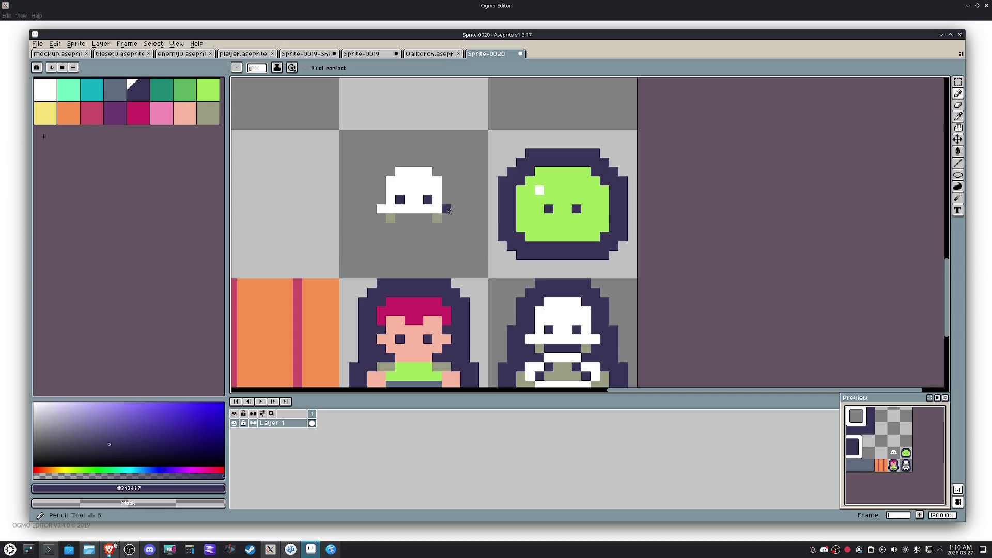
left_click(392, 218, "alt")
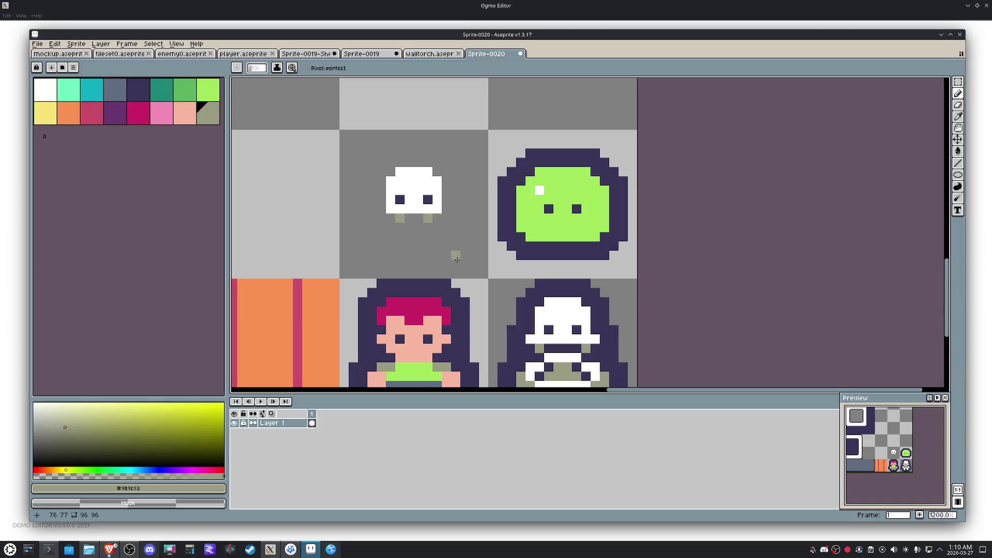
key("m")
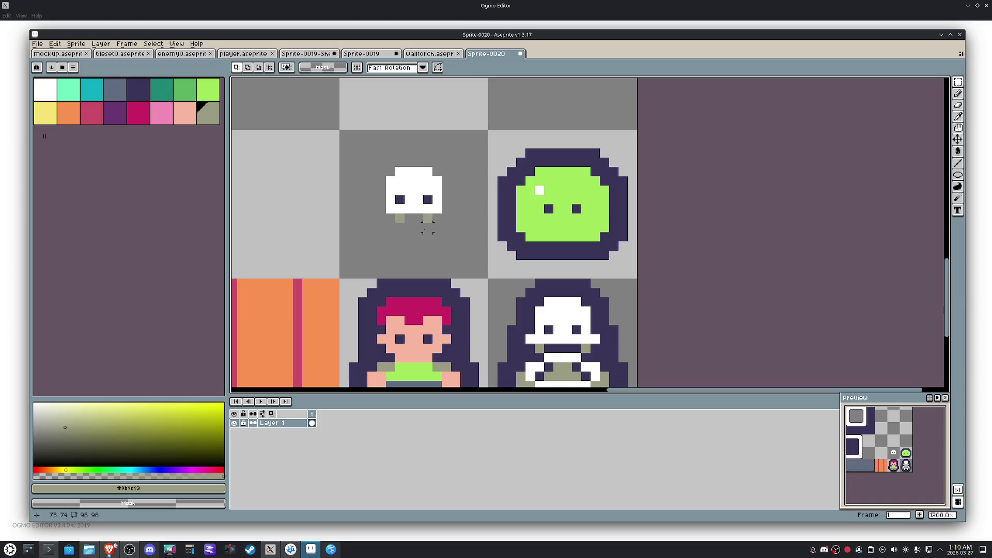
key("b")
left_click(428, 199, "alt")
left_click(380, 182)
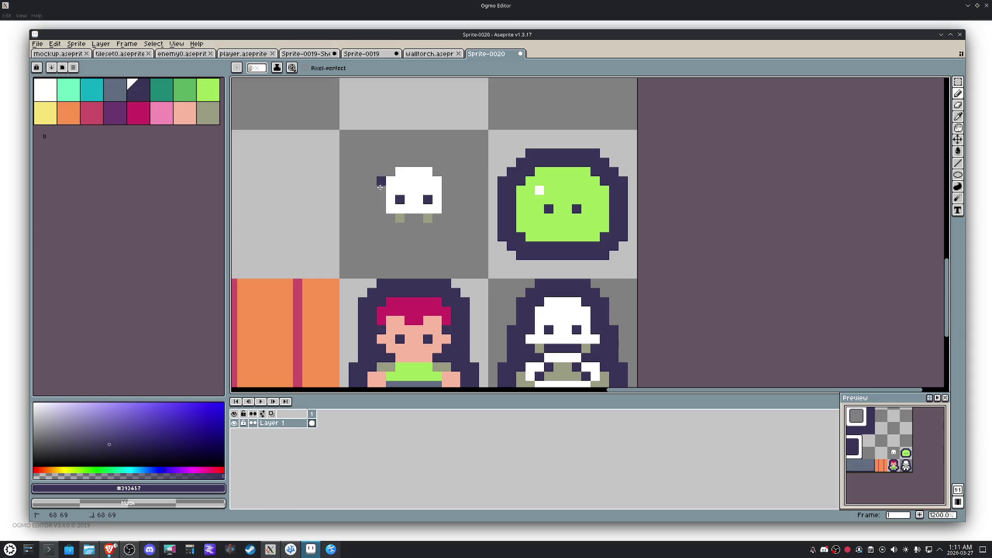
Step: Add a pink pixel on the ghost's left edge and nudge part of it two pixels left
left_click(162, 113)
left_click(381, 199)
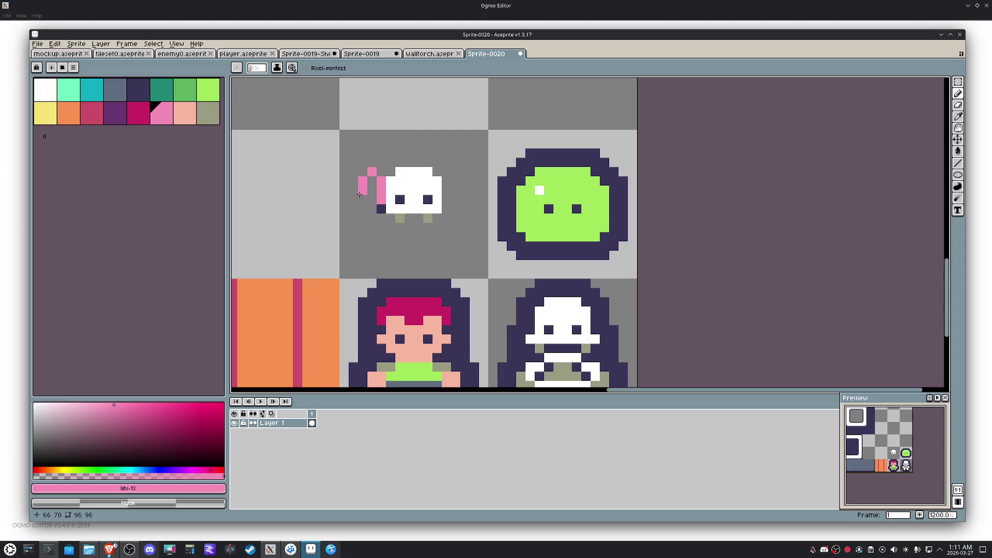
key("m")
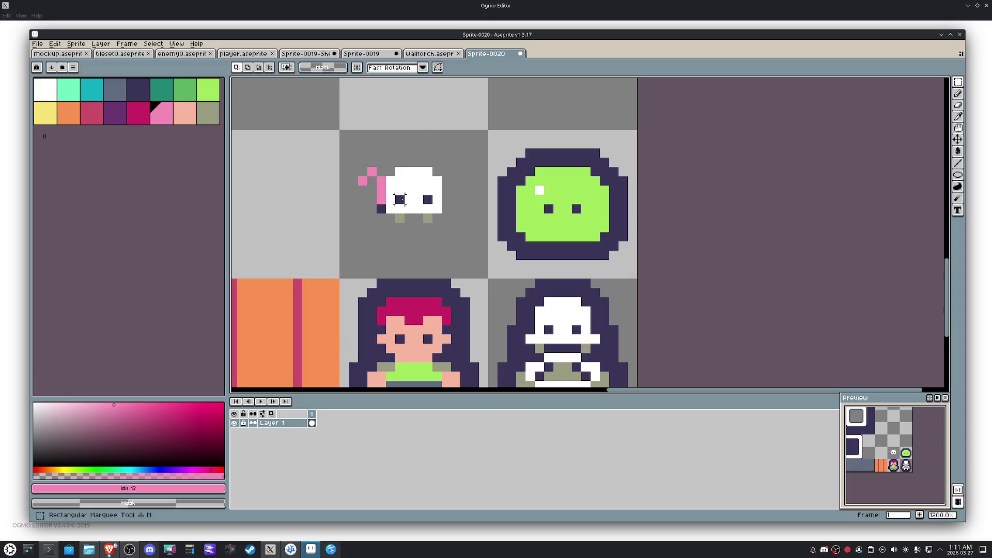
left_click_drag(461, 232, 422, 155)
key("Left")
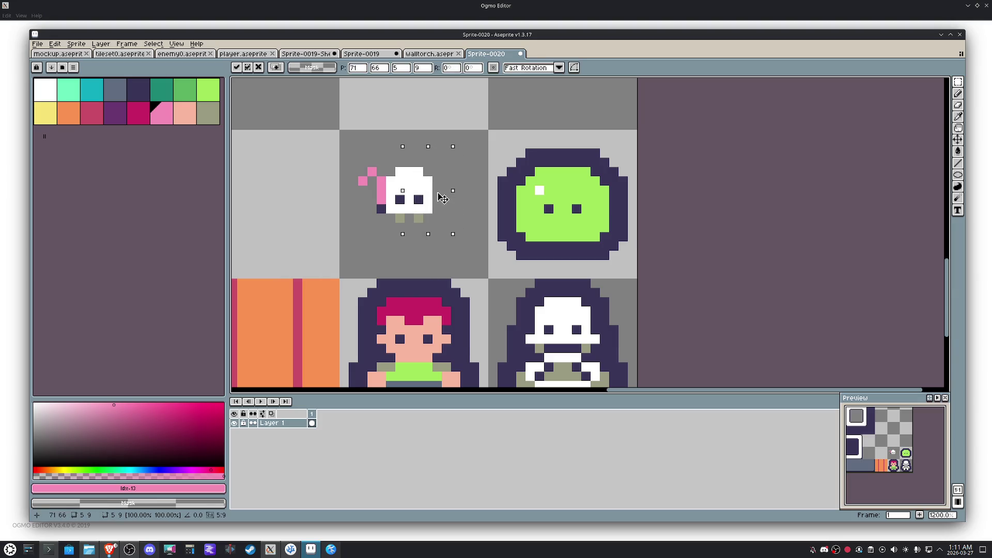
key("Left")
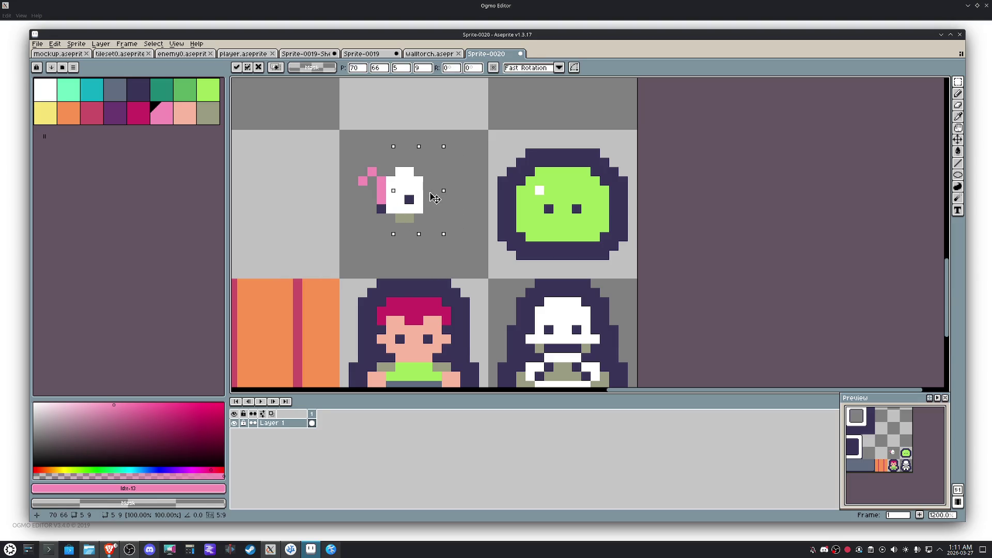
key("ctrl+d")
Step: Give the sprite a second dark eye and tidy its eye pixels
key("b")
scroll(421, 183, "up", 1)
left_click(398, 204, "alt")
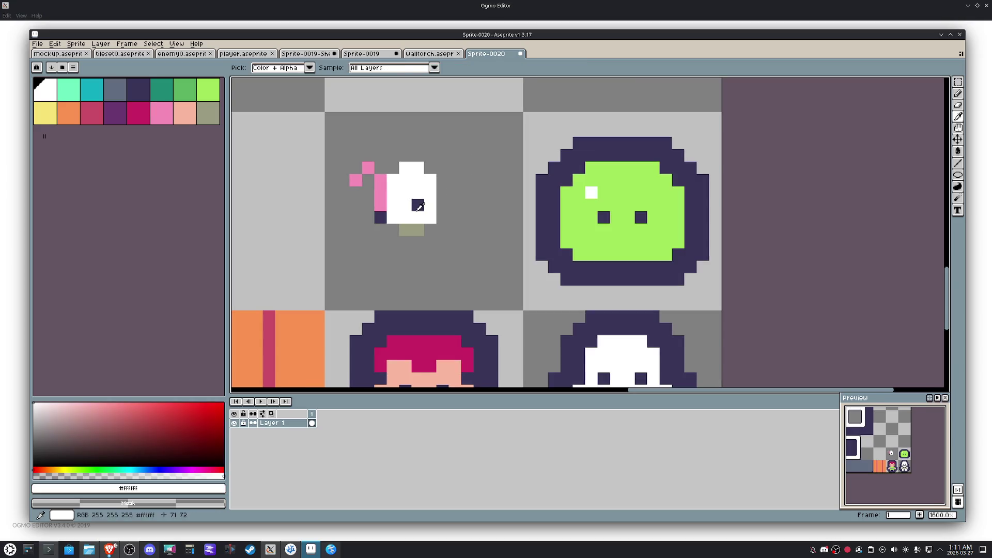
left_click(417, 204, "alt")
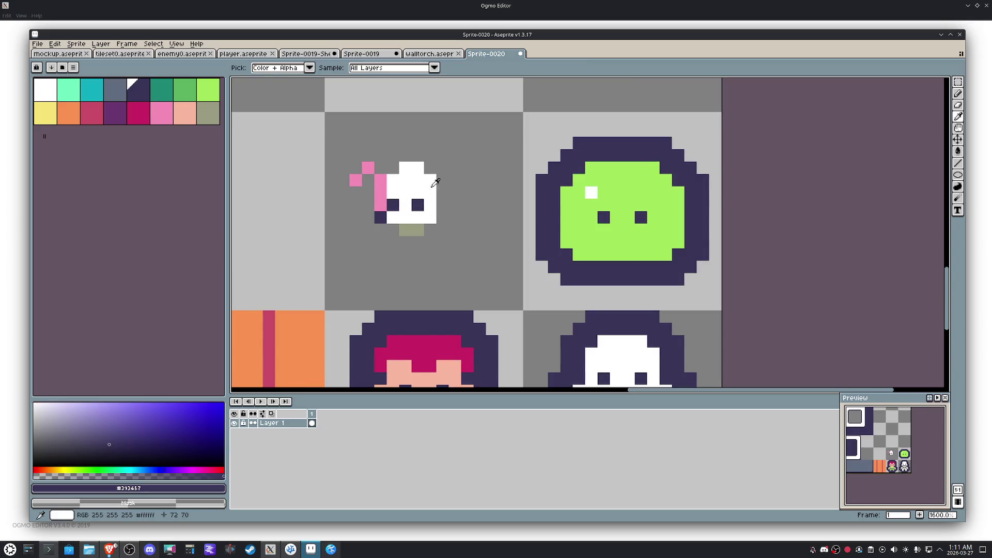
left_click(404, 202, "alt")
left_click(413, 200)
left_click(393, 204, "alt")
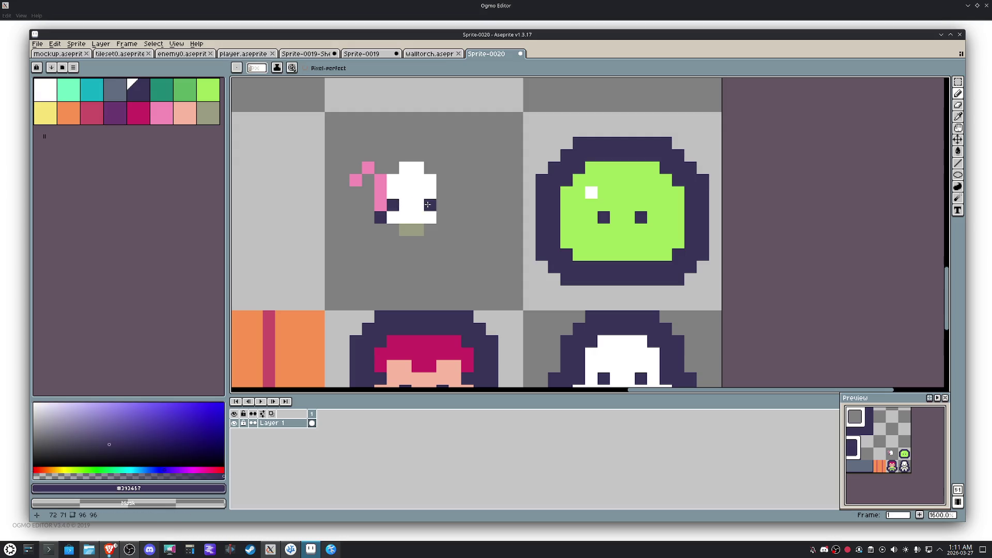
scroll(428, 204, "down", 4)
scroll(478, 216, "up", 5)
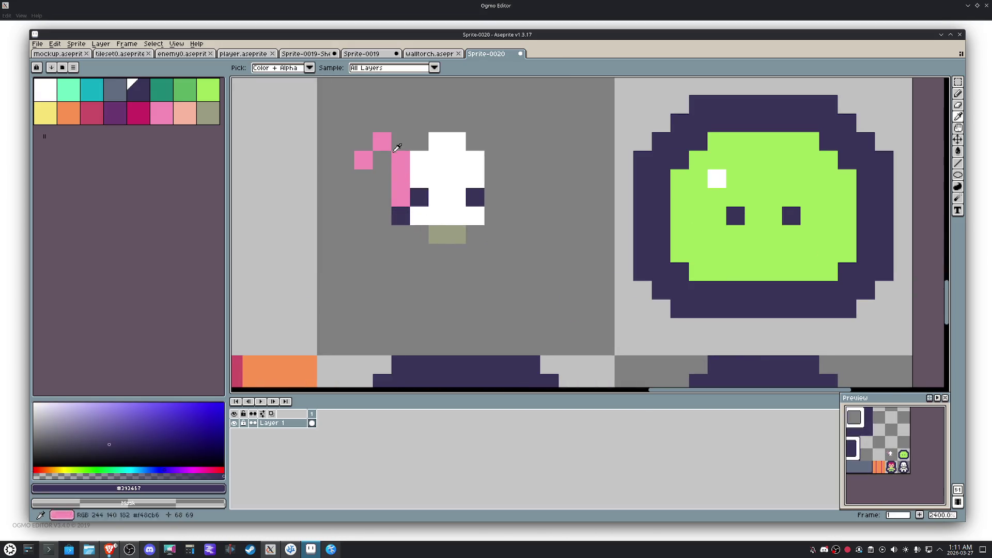
Step: Draw a pink hook down the sprite's left side as the wing shape
left_click(367, 155, "alt")
left_click(350, 182)
mouse_move(349, 181)
left_mouse_down()
mouse_move(379, 212)
mouse_move(362, 221)
left_mouse_up()
left_click(406, 168, "alt")
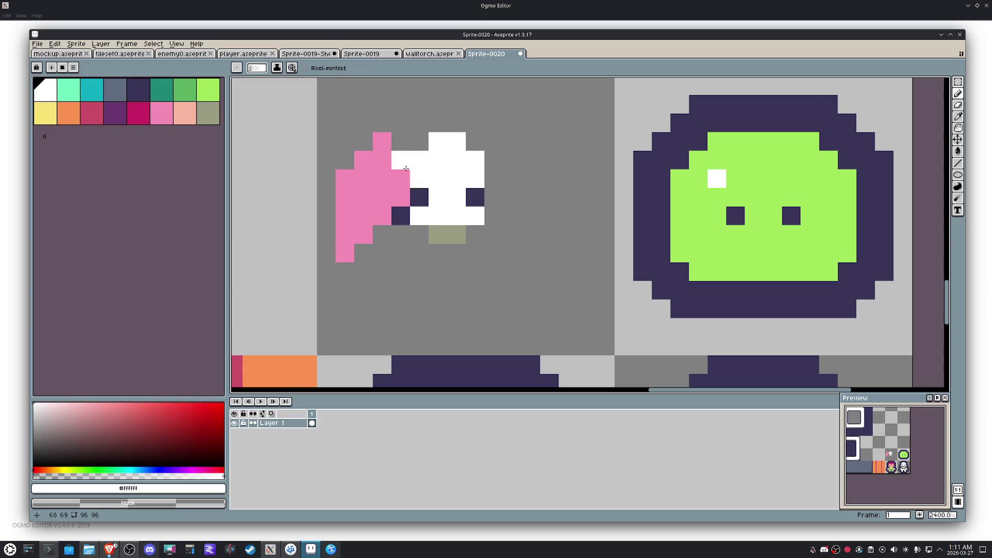
key("g")
scroll(426, 166, "down", 2)
scroll(472, 177, "up", 1)
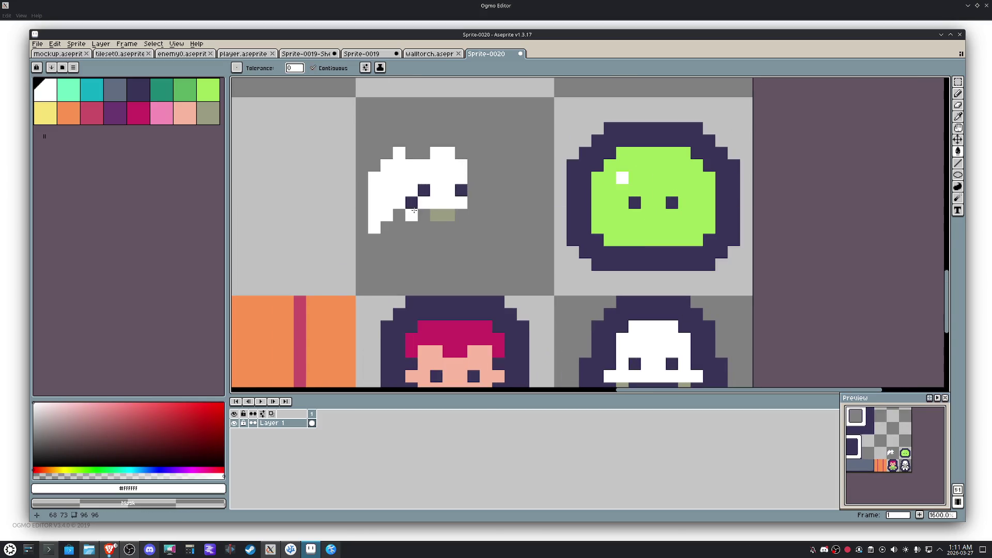
Step: Remove the stray dark pixel, paint the wing's left column grey and fill the top gaps white
key("e")
left_click(410, 203)
key("g")
key("b")
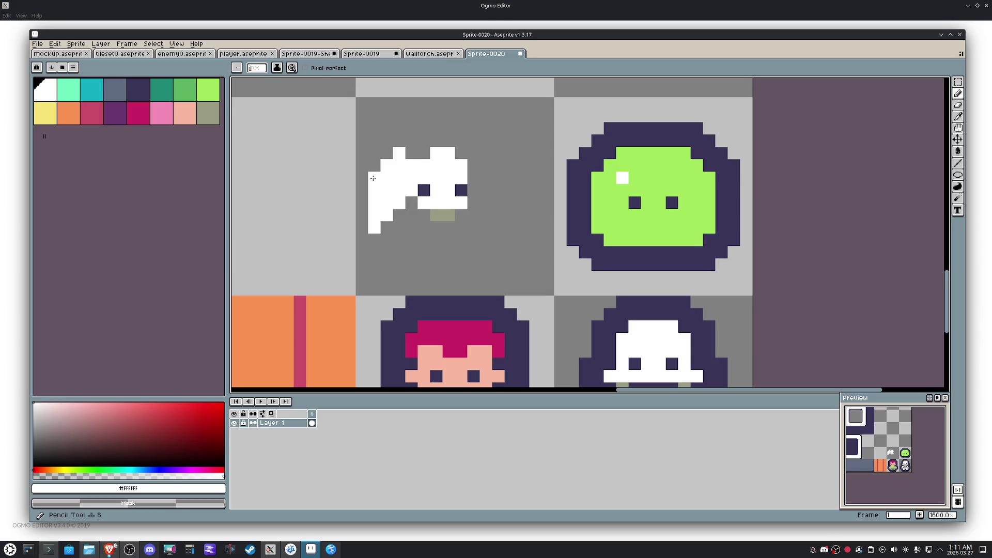
left_click_drag(372, 178, 376, 238)
left_click(411, 153)
key("alt")
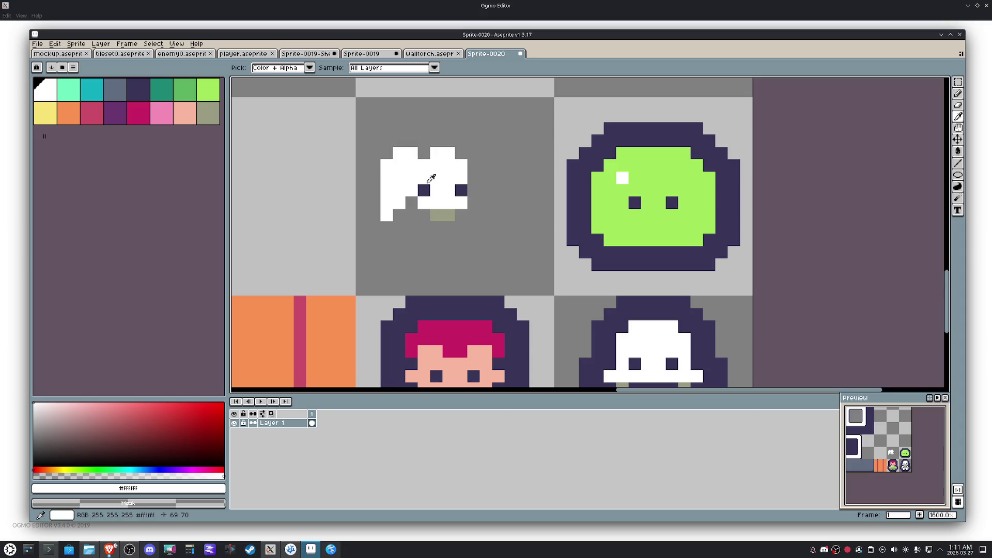
key("alt")
left_click(474, 152)
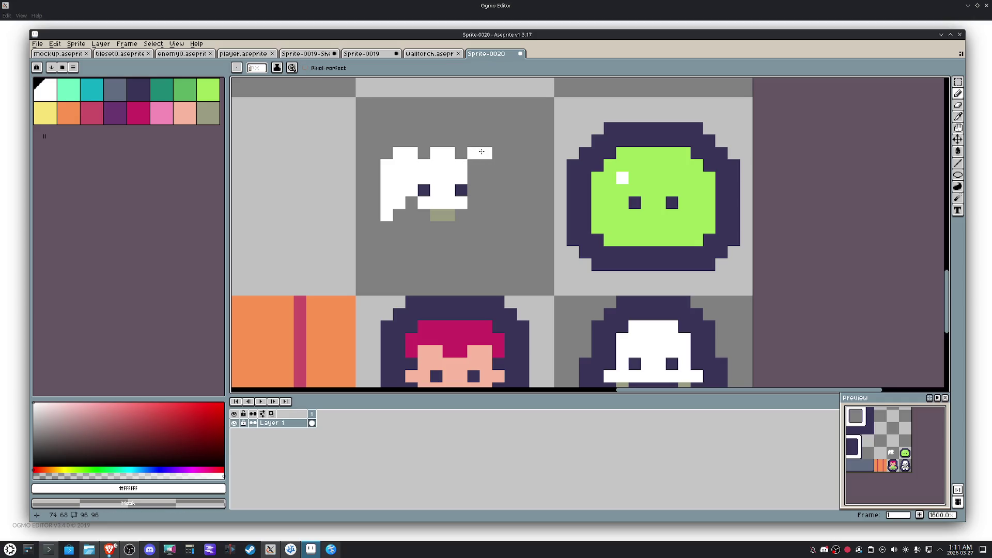
key("m")
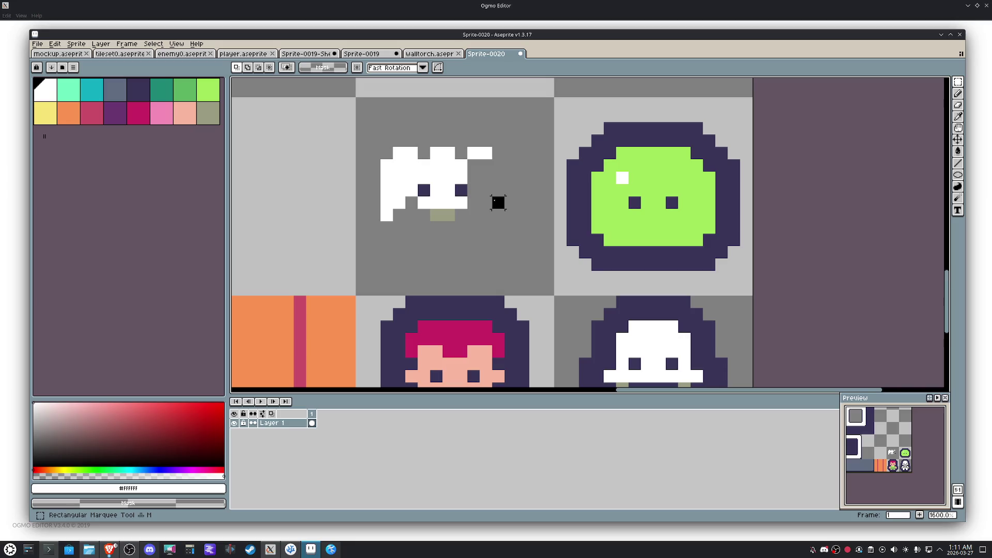
Step: Shift the white sprite one pixel right and draw a white column for its right wing
left_click(498, 203)
left_click_drag(457, 188, 469, 188)
key("ctrl+d")
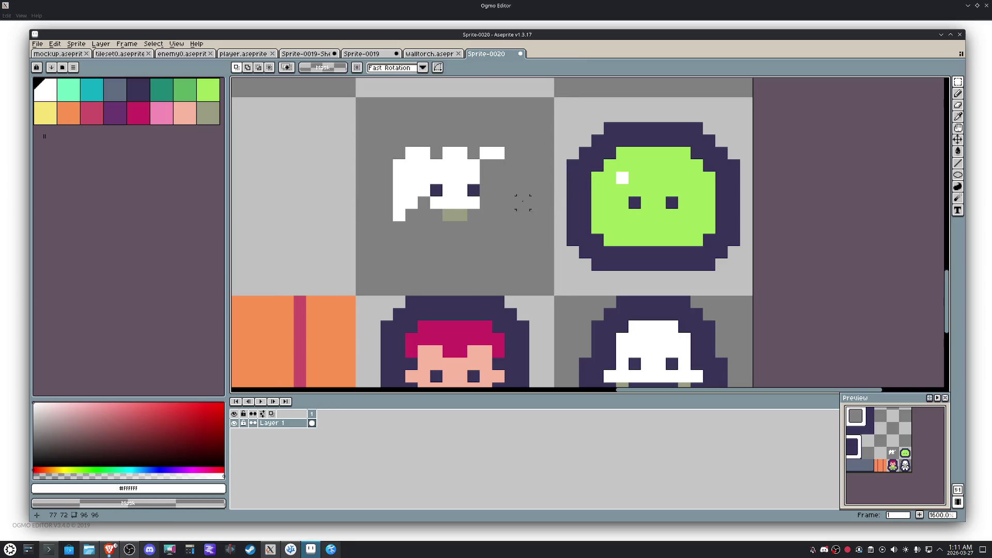
key("b")
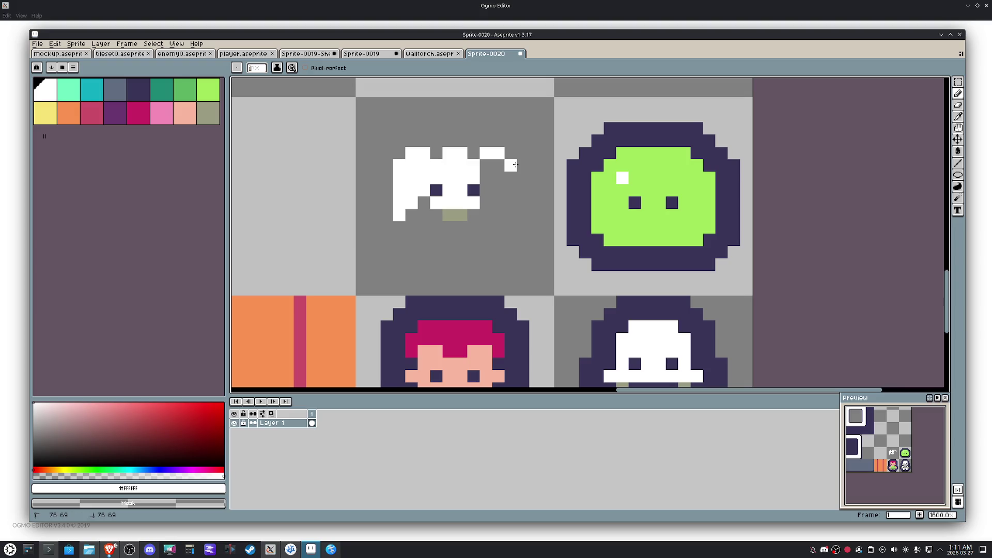
left_click_drag(512, 182, 511, 216)
left_click(486, 202)
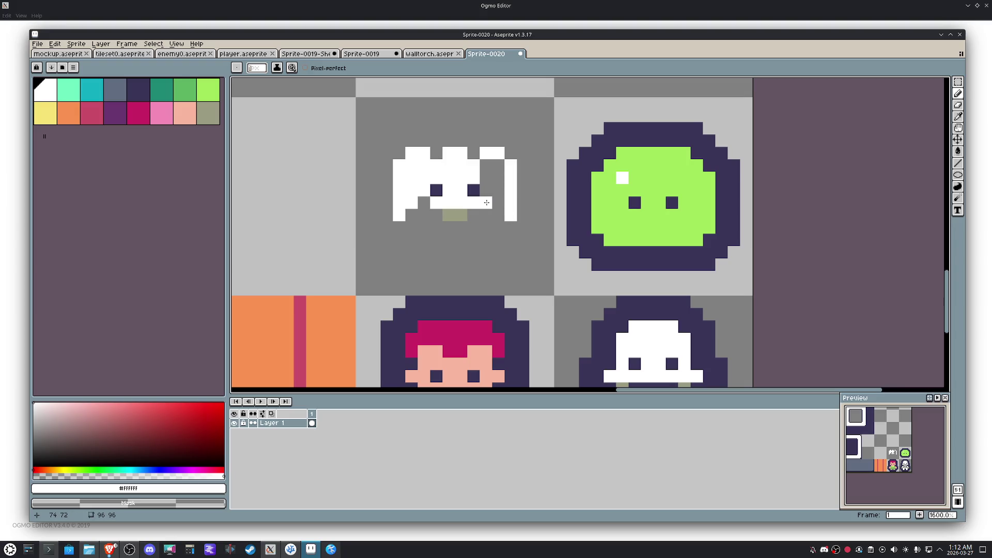
left_click_drag(498, 203, 493, 167)
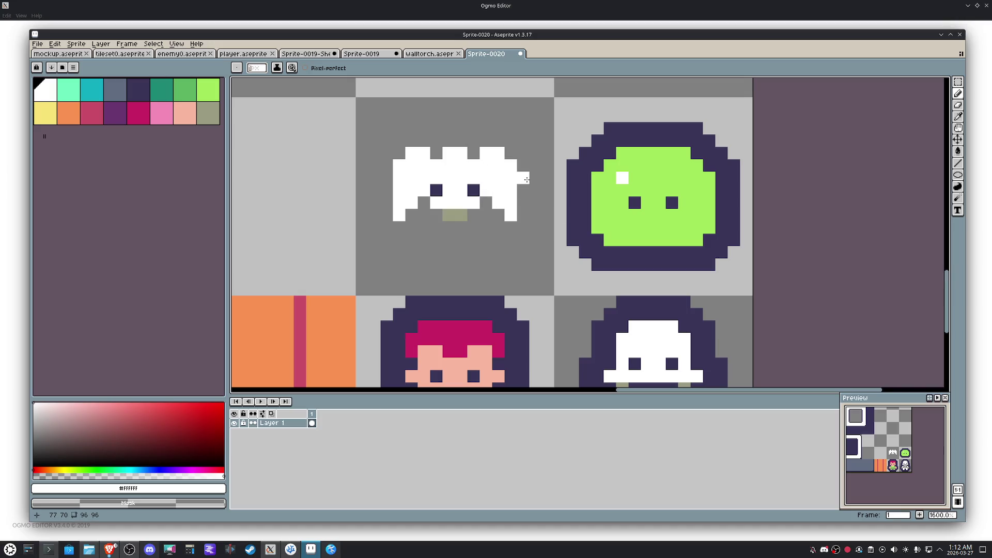
Step: Copy the right wing, flip it horizontally and place the mirrored wing on the left side
key("m")
left_click_drag(544, 247, 478, 134)
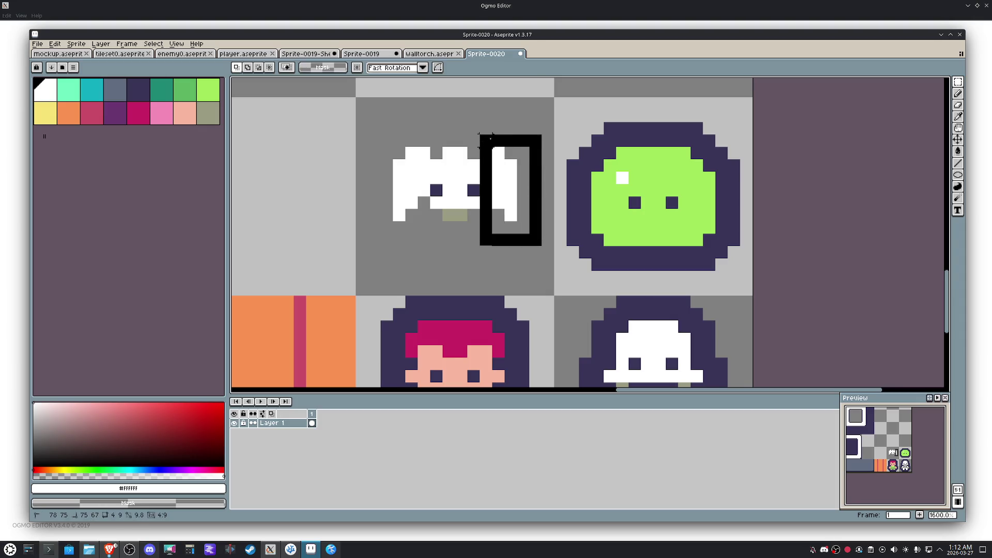
left_click_drag(500, 194, 513, 193)
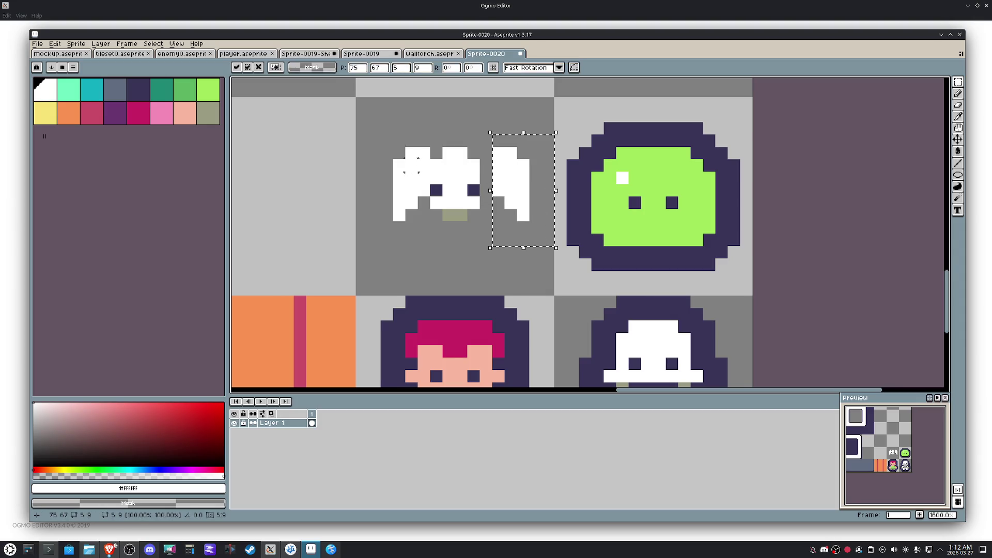
left_click(395, 195)
key("shift+h")
left_click_drag(410, 204, 397, 204)
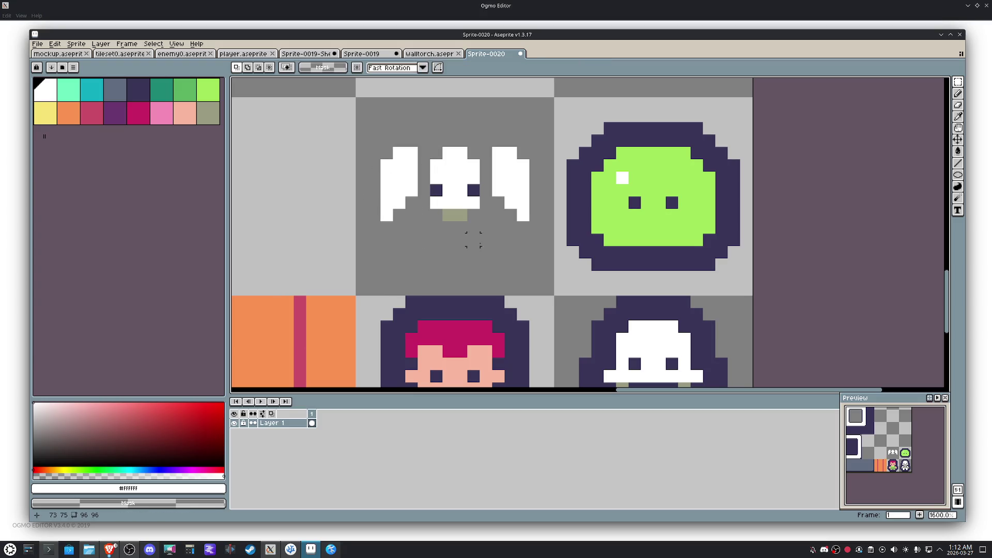
key("Return")
Step: Fill the gaps between each wing and the body white and whiten the right eye
key("b")
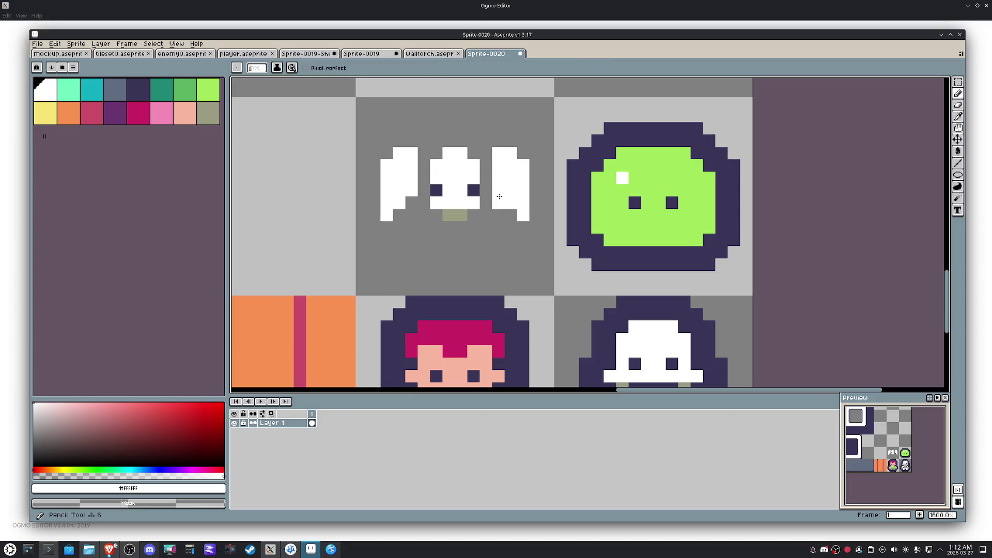
left_click_drag(486, 186, 491, 158)
left_click_drag(424, 191, 429, 159)
left_click(470, 191)
left_click(456, 215, "alt")
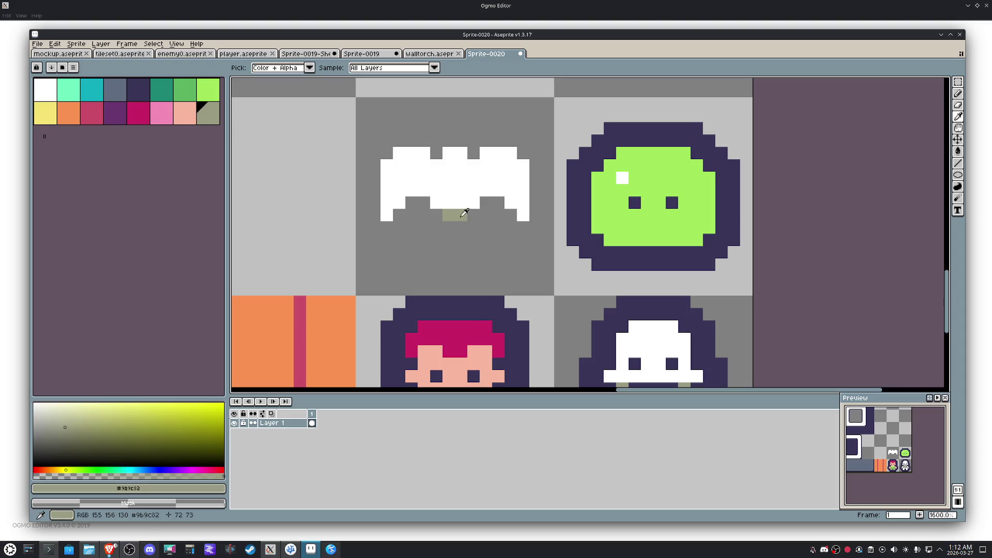
Step: Repaint the bat's body in the slate blue-grey colour
left_click_drag(470, 237, 446, 220)
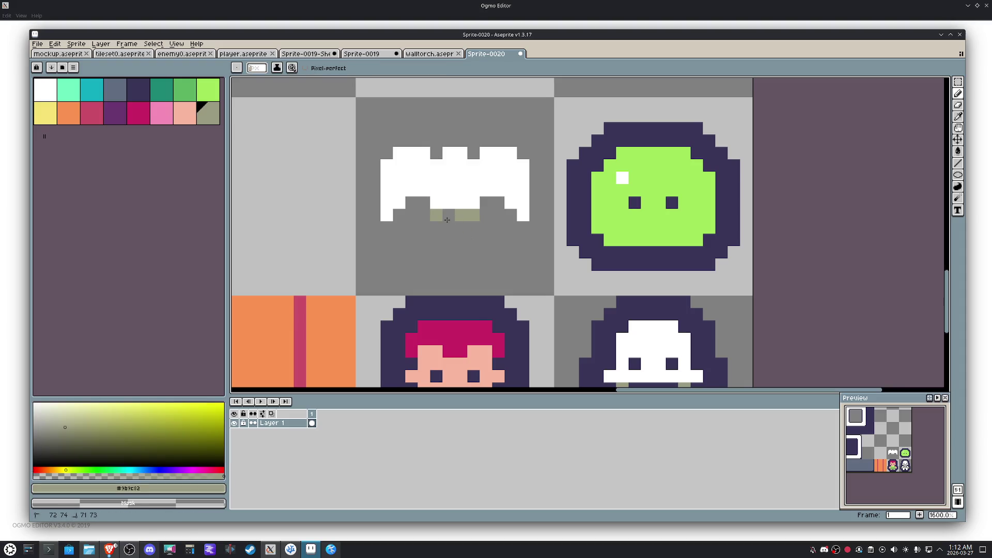
left_click(671, 363, "alt")
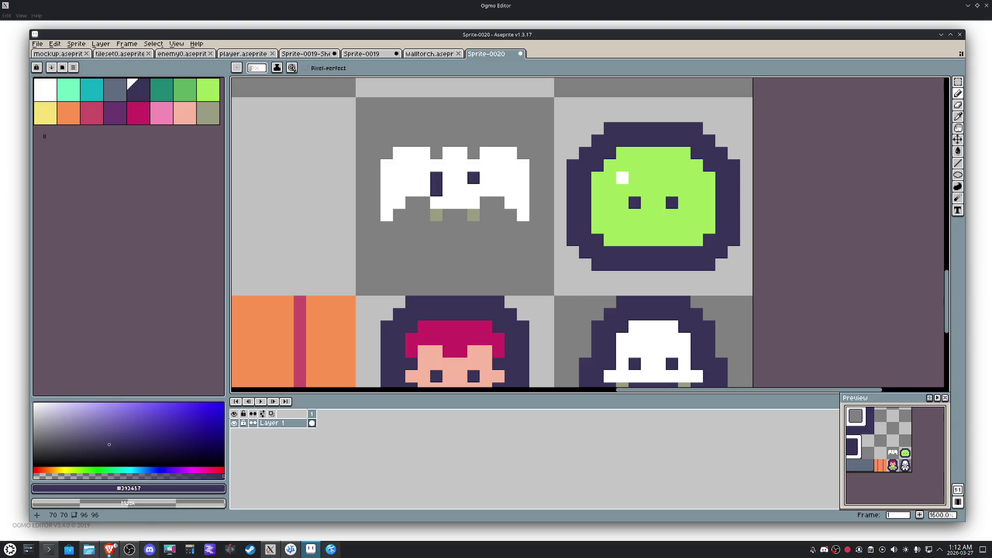
key("9")
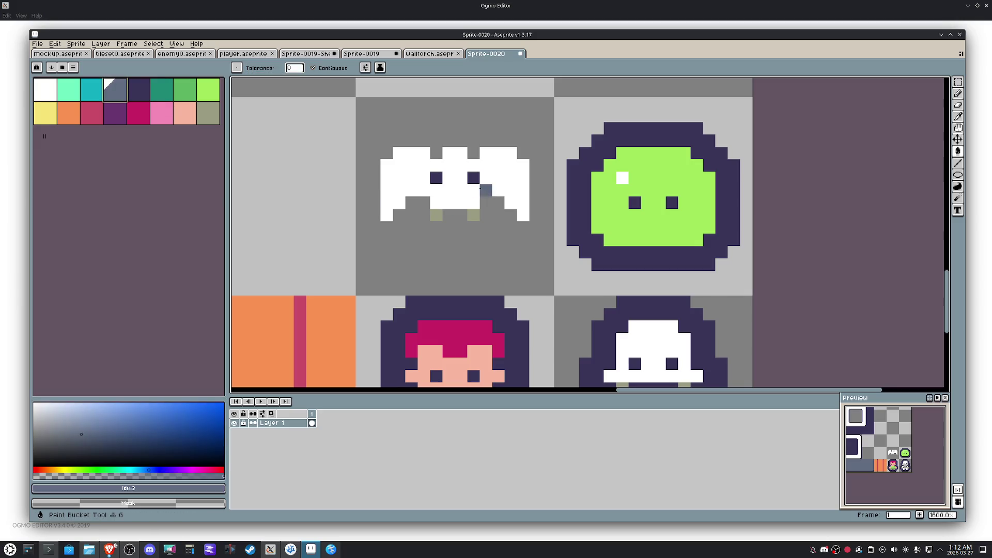
left_click_drag(445, 190, 437, 162)
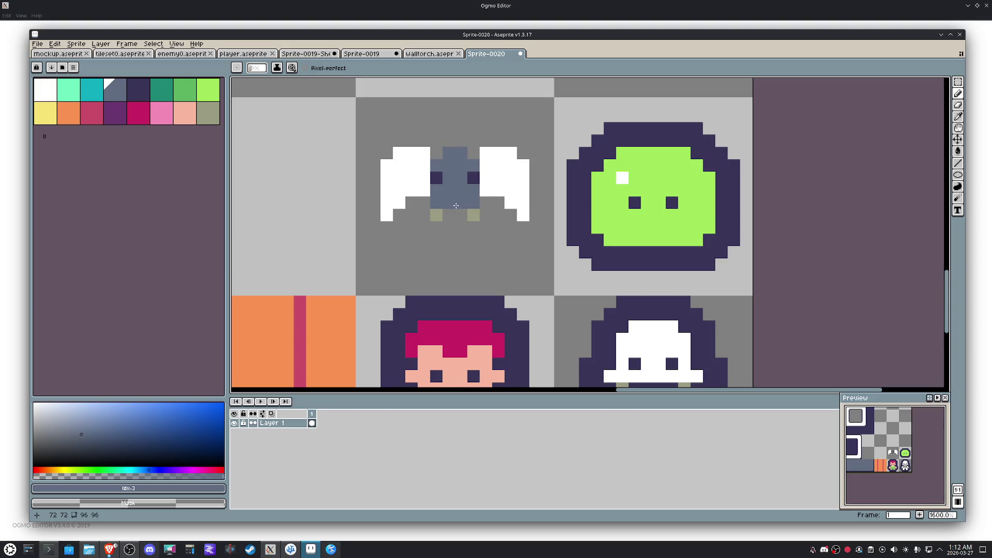
Step: Fill both bat wings olive-grey with the paint bucket
left_click(207, 115)
key("g")
left_click(411, 180)
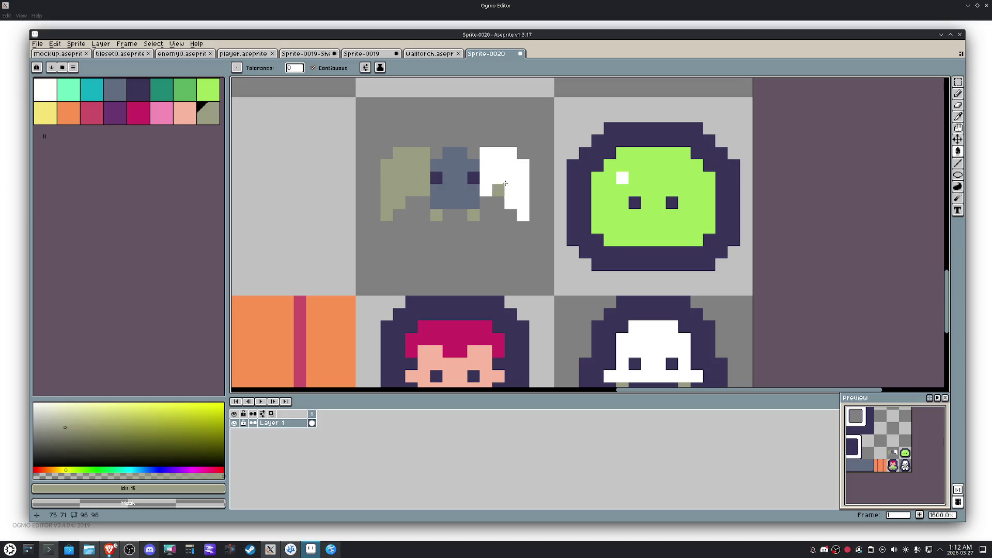
left_click(507, 182)
left_click(46, 90)
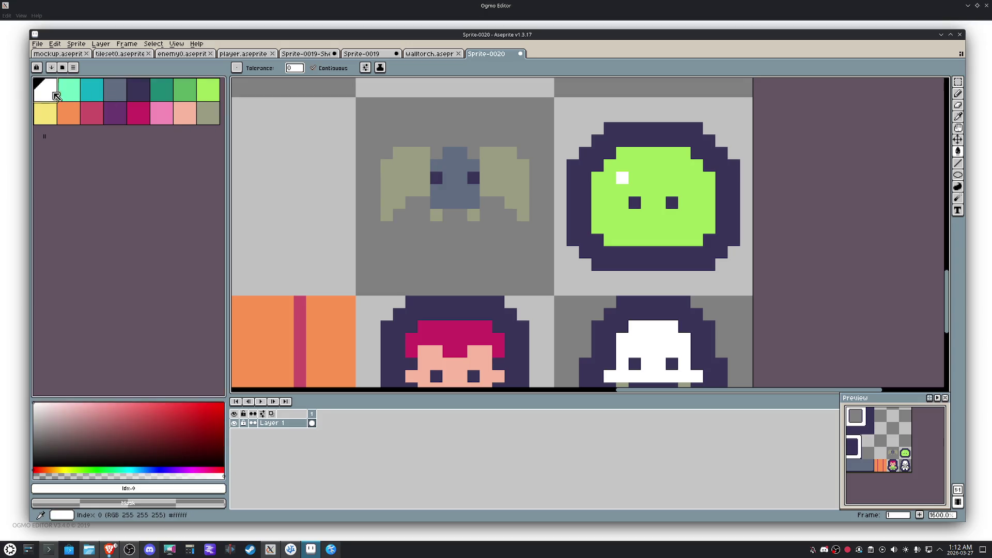
Step: Paint the top row of both wings blue-grey, sampled from the body
key("i")
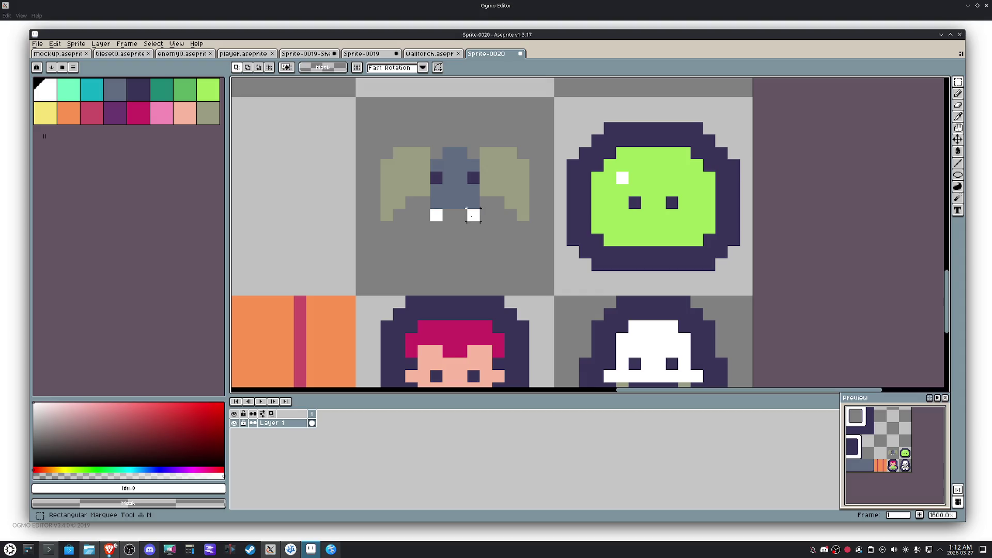
scroll(469, 217, "down", 1)
scroll(470, 213, "down", 1)
scroll(462, 188, "up", 3)
left_click(463, 189)
key("b")
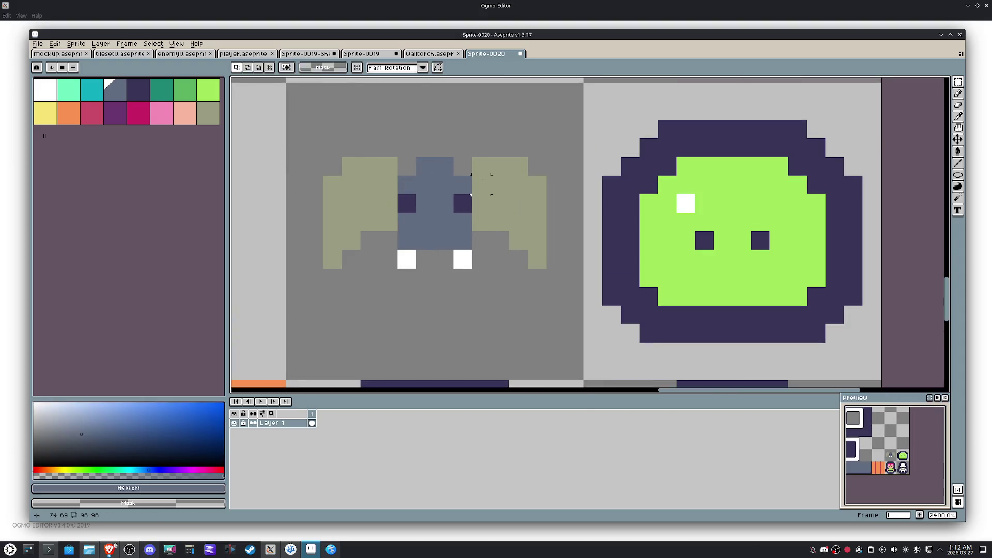
left_click_drag(481, 167, 516, 171)
left_click(537, 186)
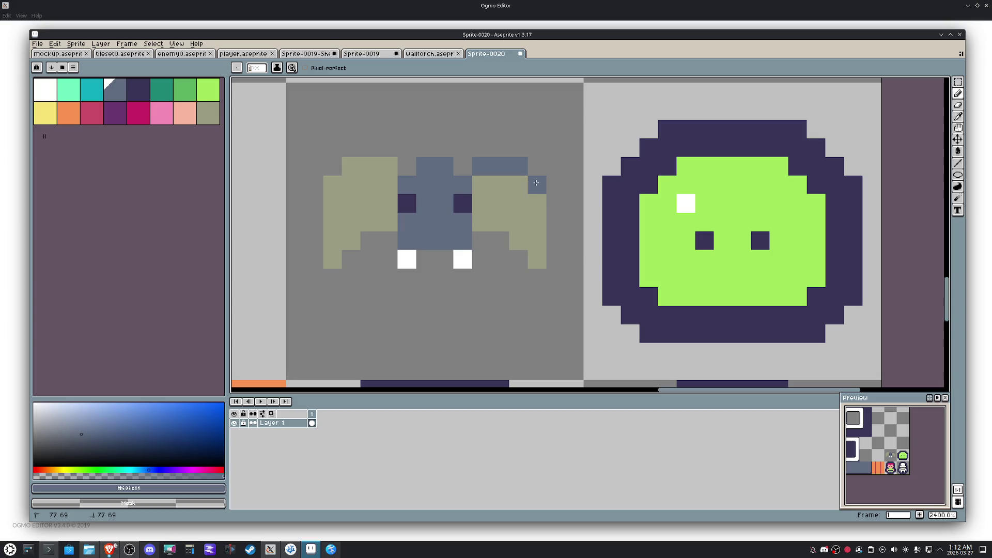
left_click(537, 204)
left_click(500, 205)
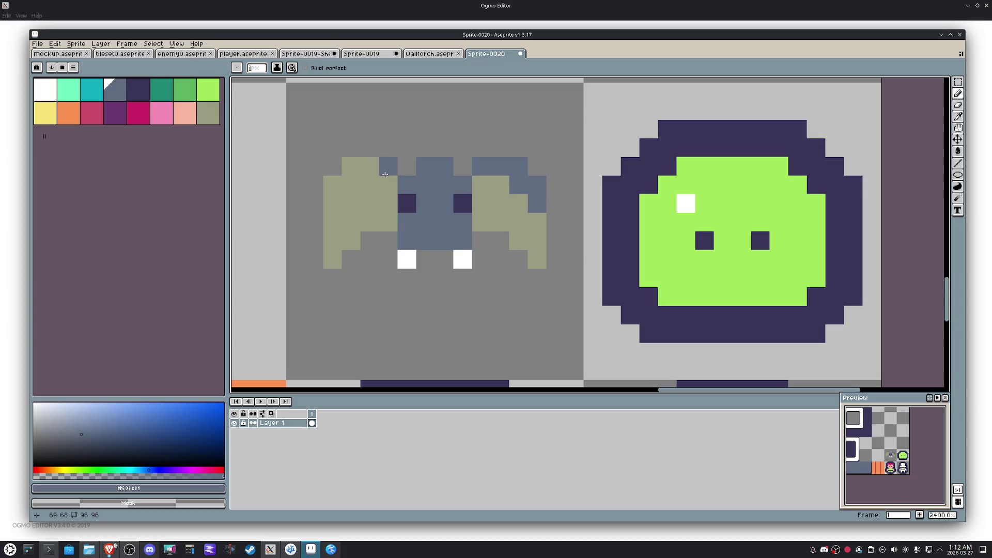
left_click_drag(388, 166, 335, 184)
left_click(333, 203)
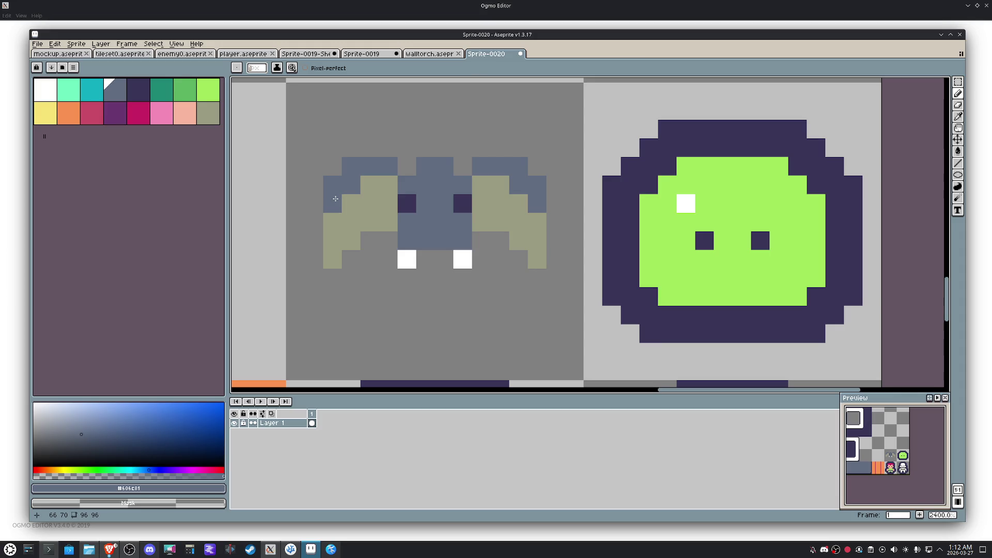
scroll(334, 199, "down", 3)
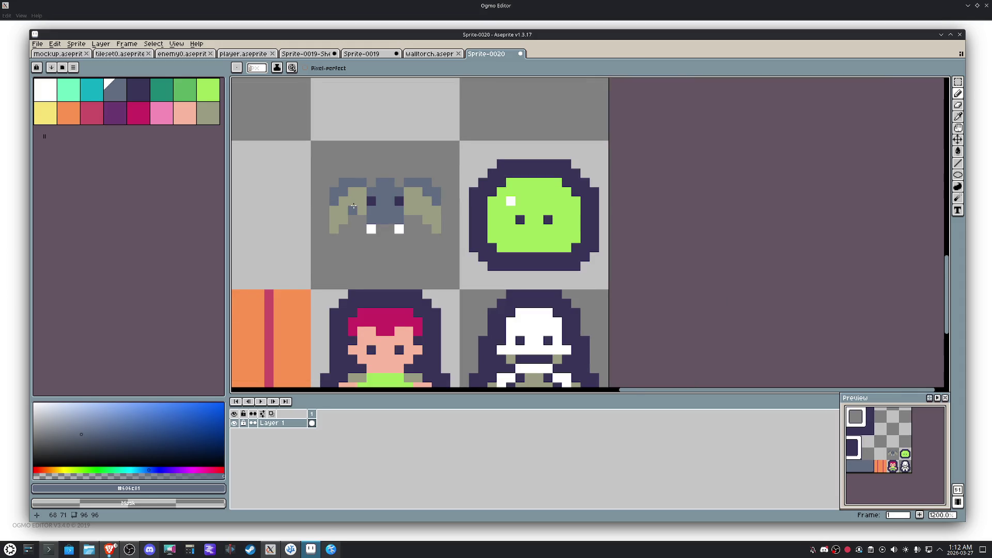
key("m")
scroll(391, 213, "down", 3)
Step: Move the bat up into the empty tile above and sample the slime's dark purple outline colour
mouse_move(469, 204)
left_mouse_down()
mouse_move(443, 208)
mouse_move(454, 135)
left_mouse_up()
left_click(525, 167)
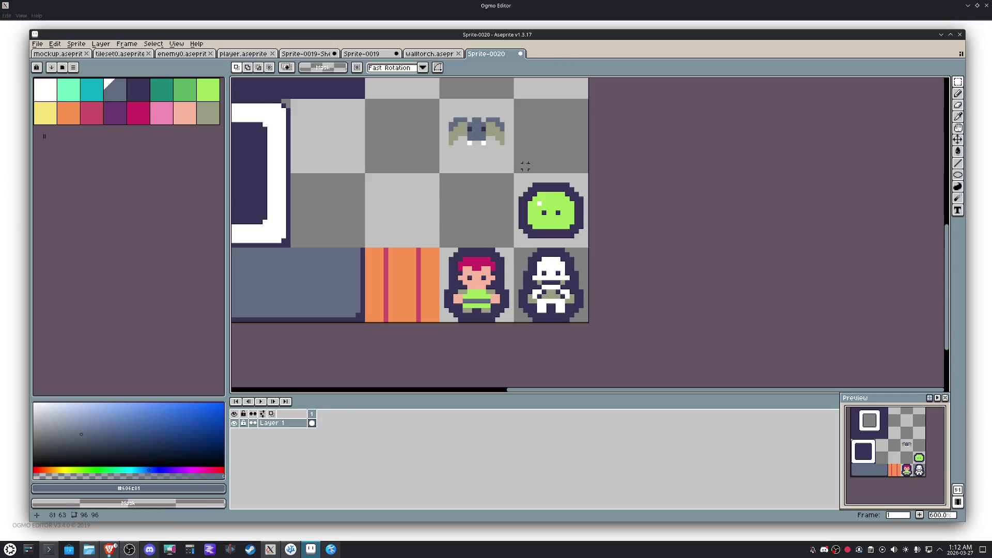
left_click_drag(532, 164, 419, 89)
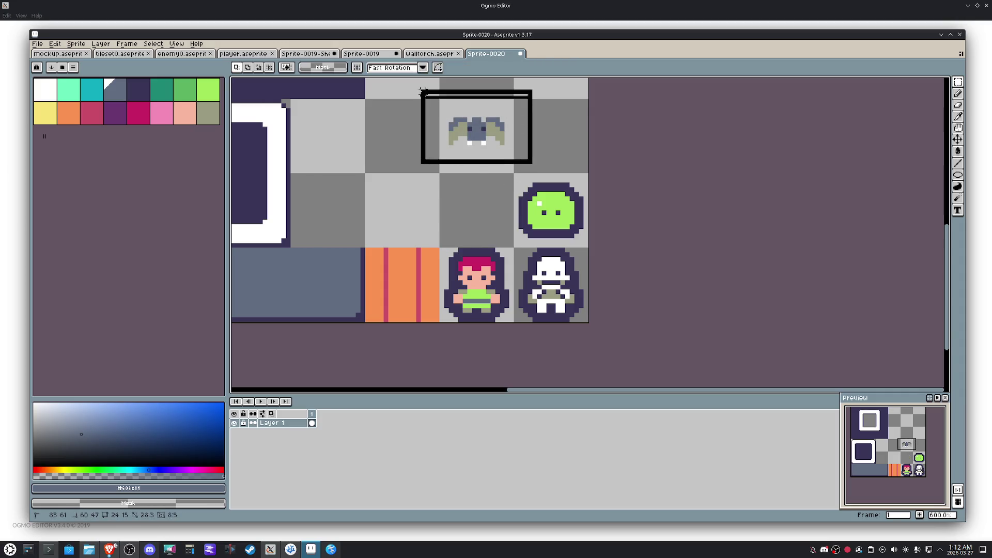
left_click(549, 187, "alt")
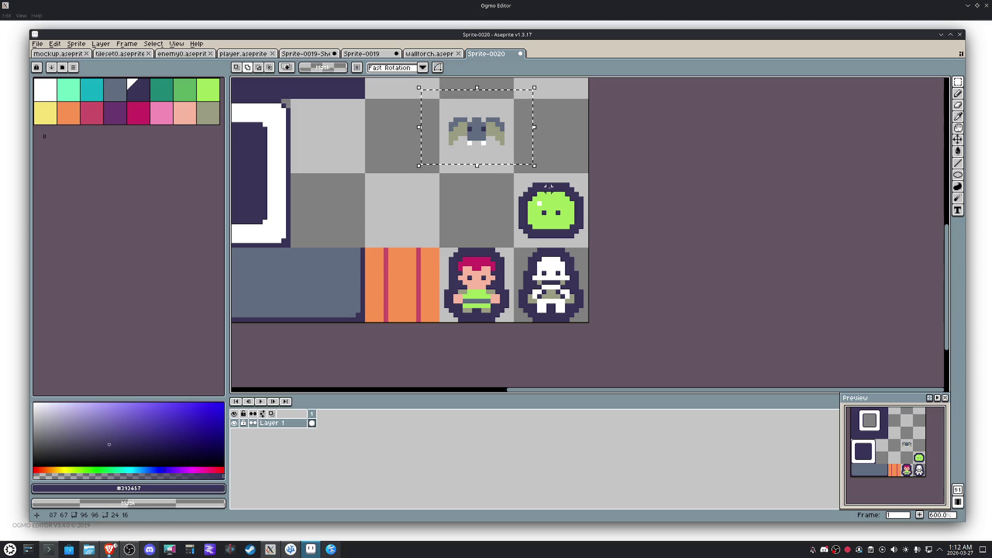
Step: Apply a square-cornered dark purple outline to the bat with the Outline effect
key("shift+o")
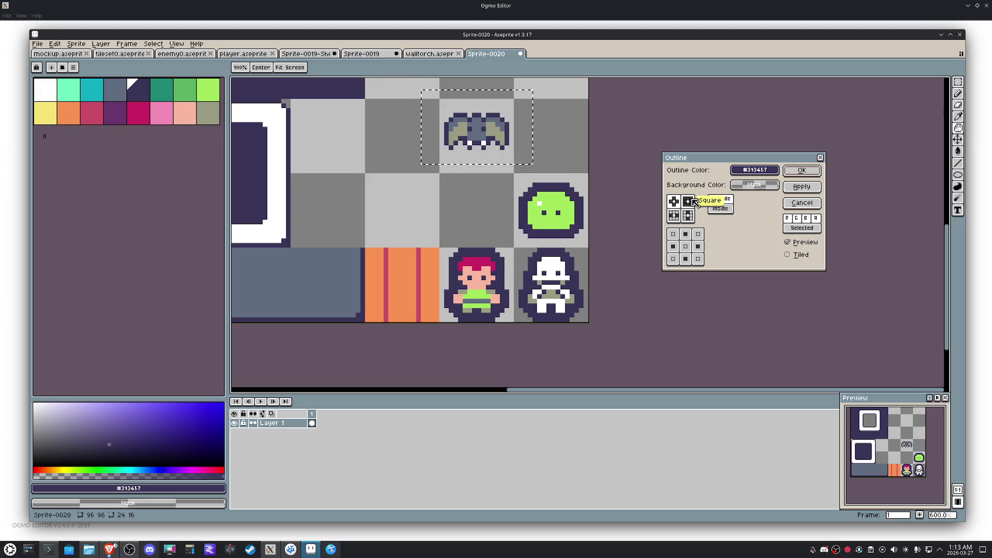
left_click(694, 201)
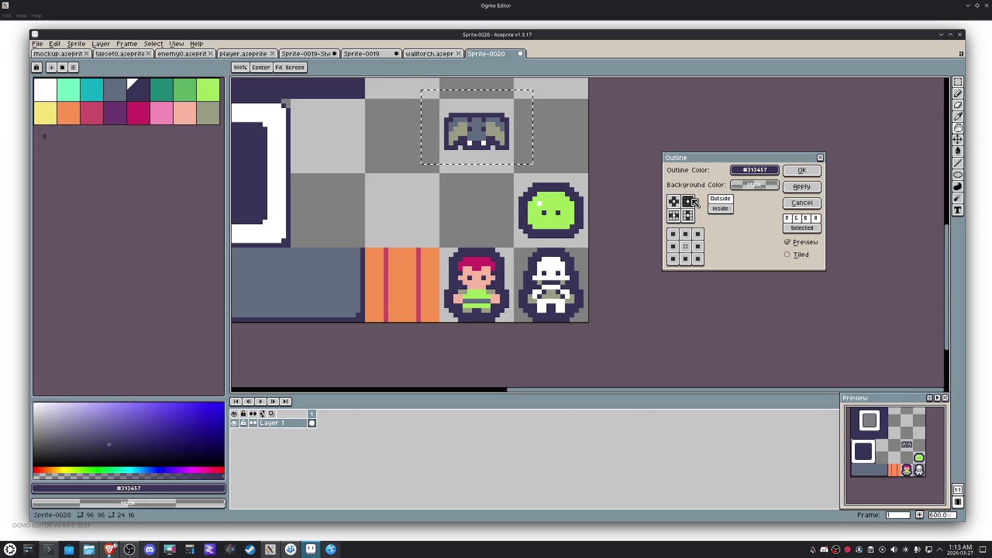
left_click(802, 186)
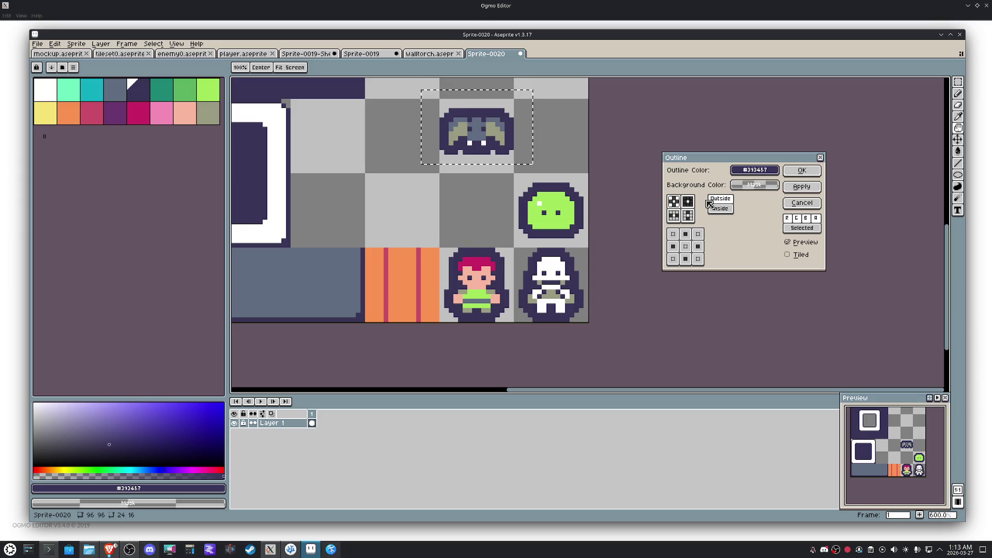
left_click(801, 170)
scroll(465, 109, "up", 4)
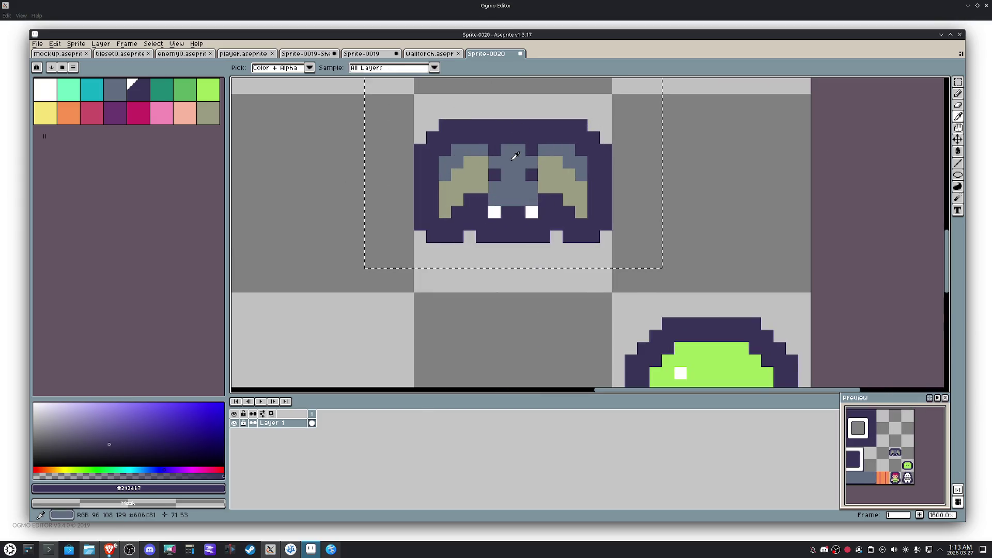
Step: Paint both of the bat's eyes magenta
left_click(138, 113)
key("b")
left_click(482, 186)
left_click(494, 174)
left_click(532, 176)
Step: Sample the dark purple outline and draw a short dark stroke across the left wing
left_click(536, 146, "alt")
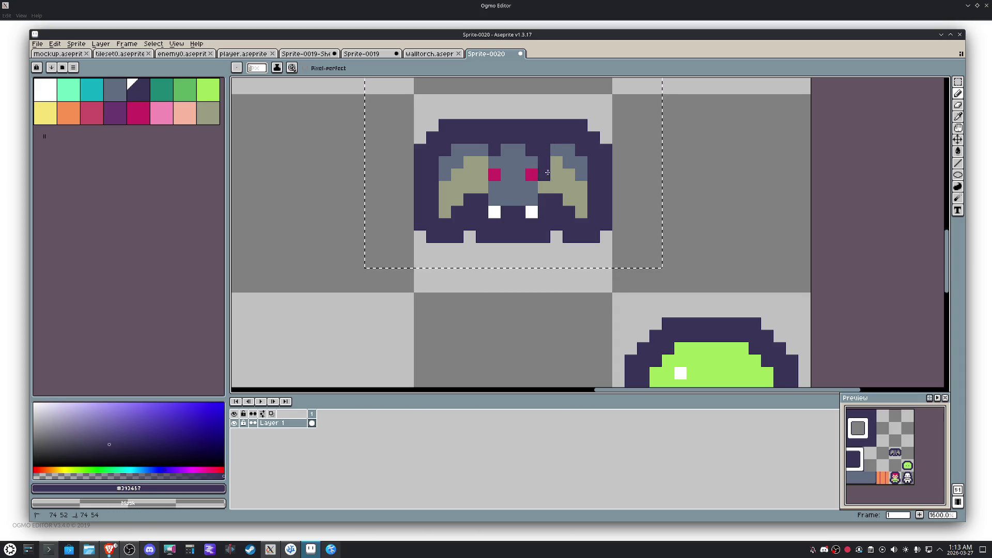
key("alt")
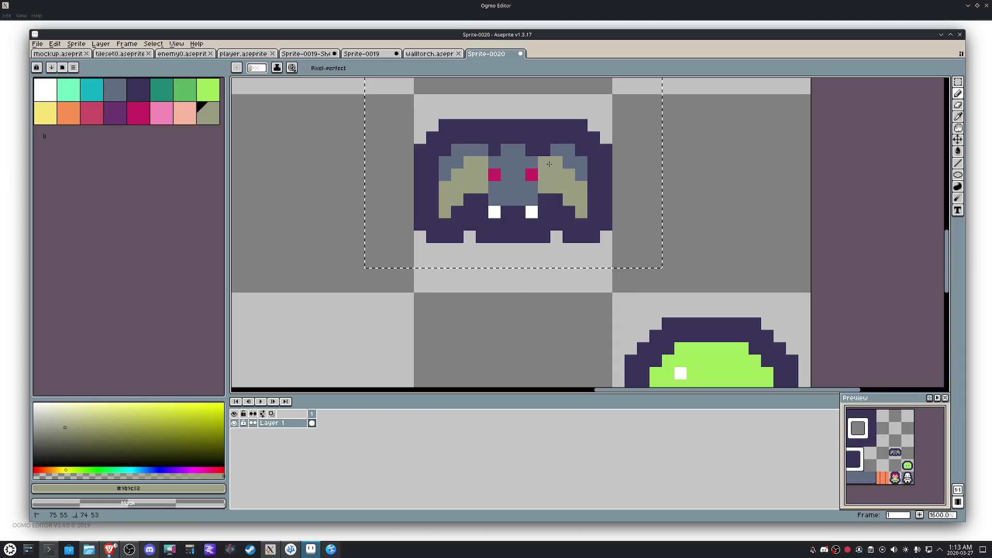
left_click(537, 152, "alt")
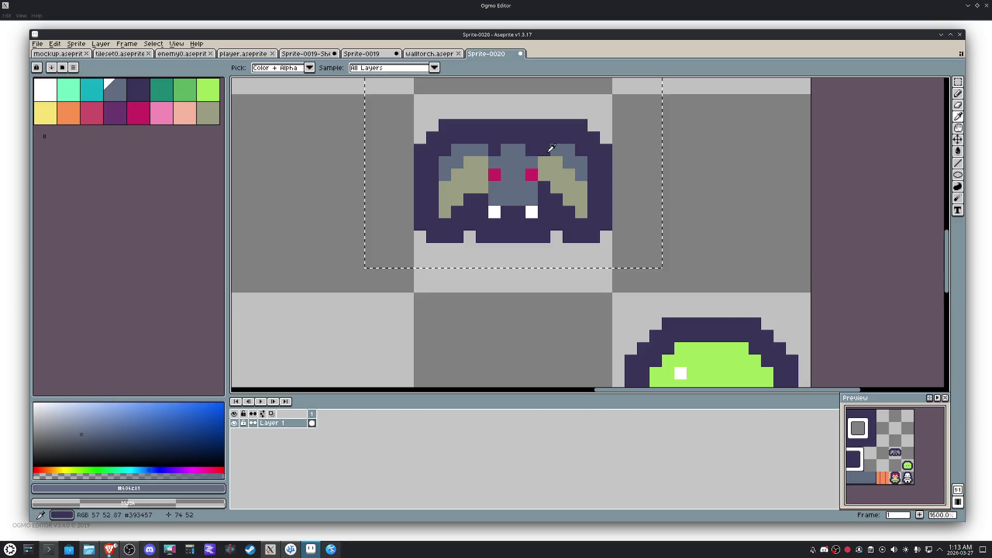
left_click(535, 140, "alt")
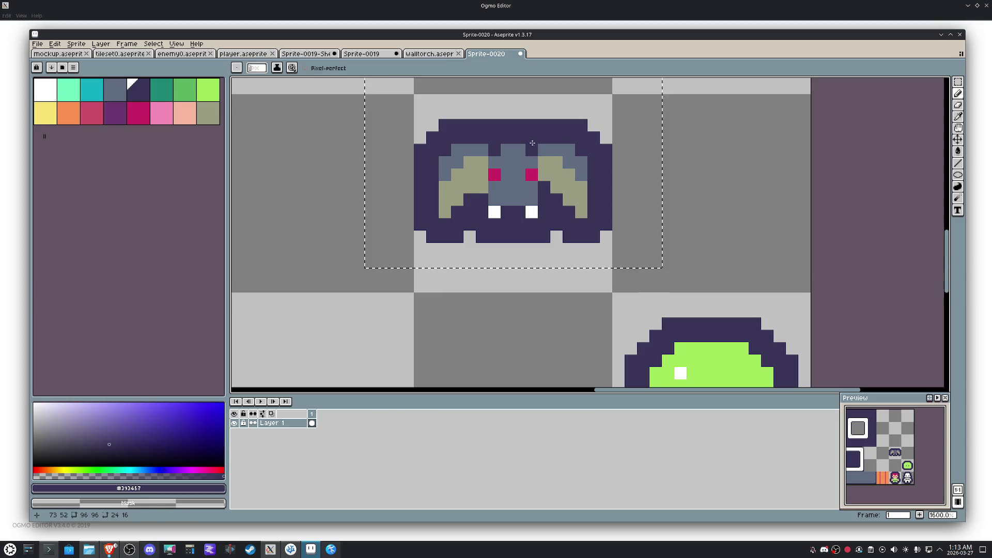
key("alt")
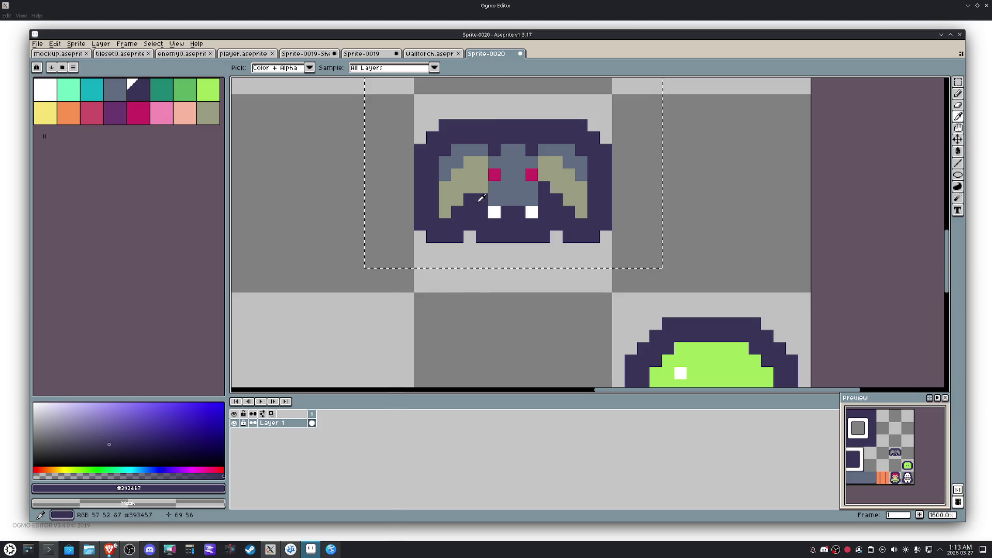
left_click_drag(481, 196, 485, 165)
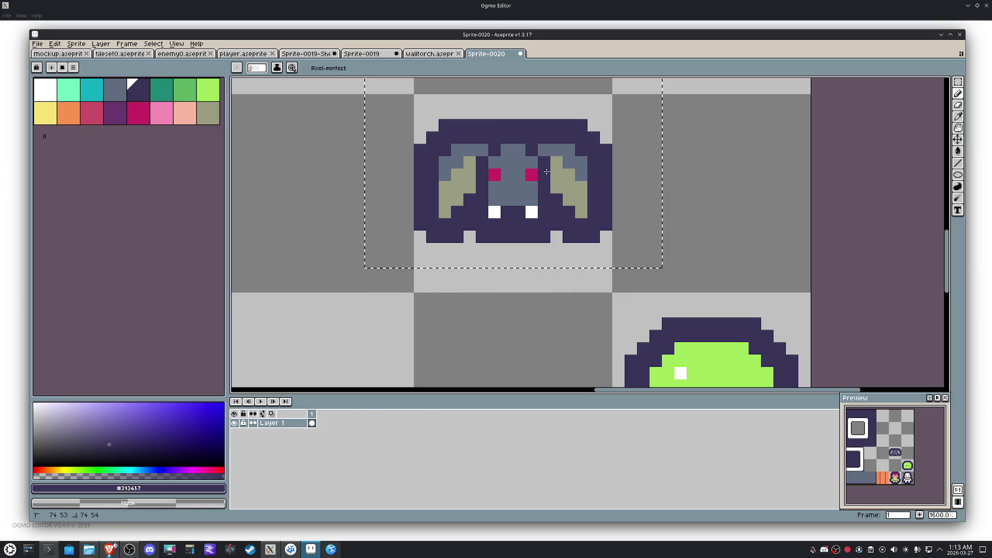
scroll(552, 188, "down", 4)
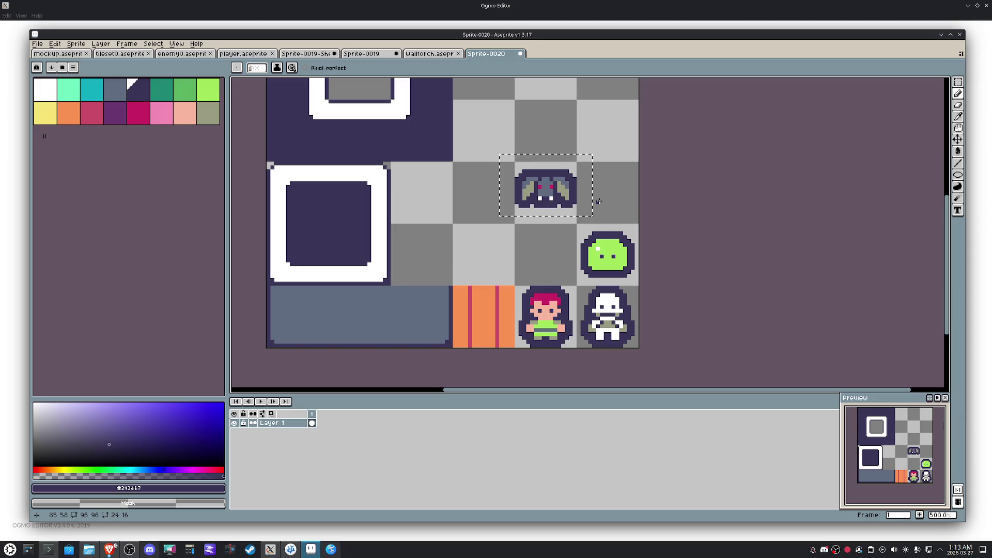
scroll(598, 202, "up", 3)
Step: Repaint stray right-wing pixels khaki, then sample dark purple for filling
left_click(462, 161, "alt")
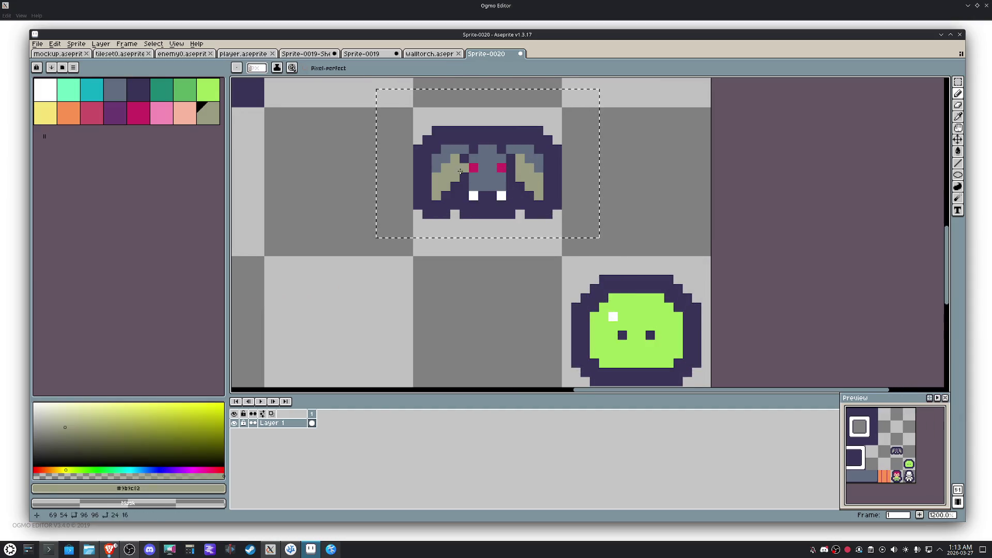
left_click(518, 163)
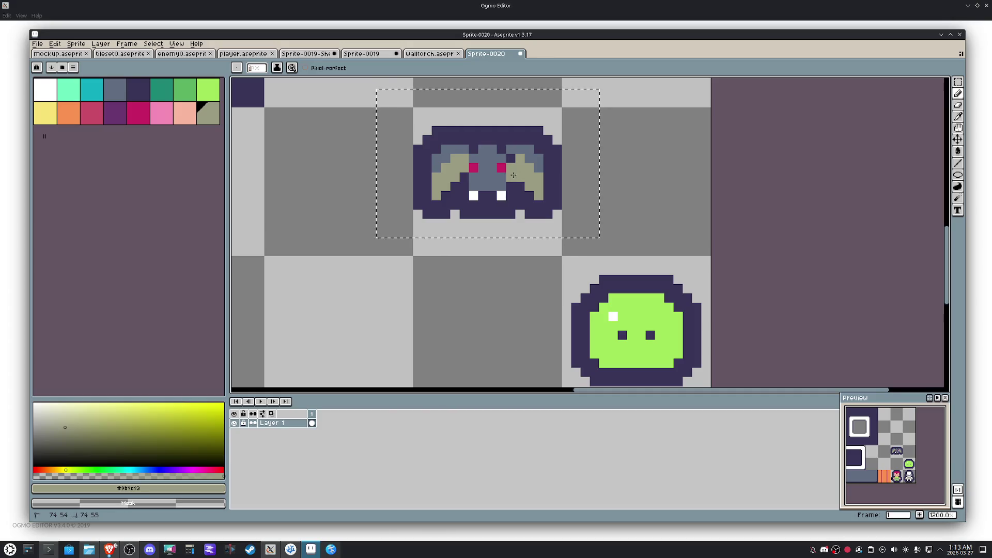
left_click(511, 159)
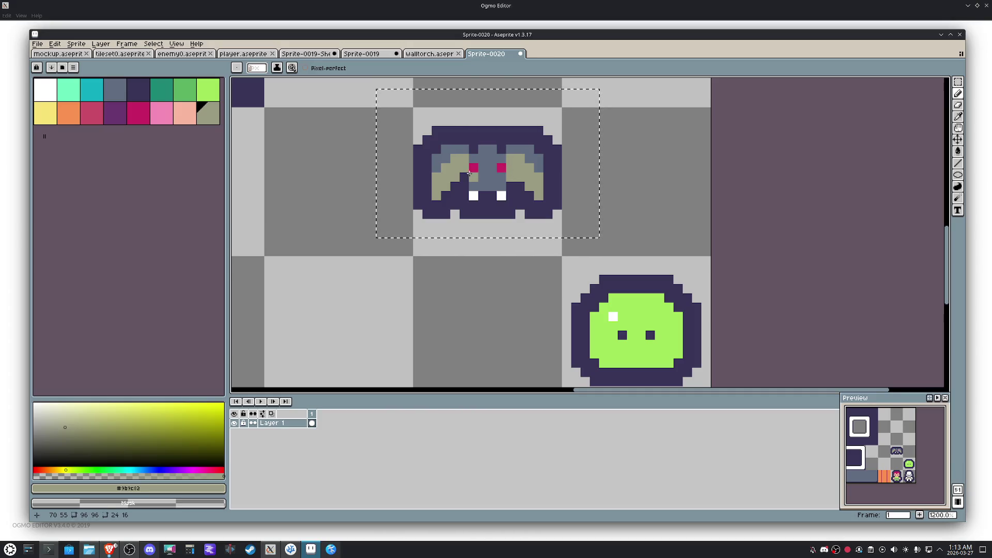
scroll(465, 178, "down", 3)
scroll(507, 217, "up", 3)
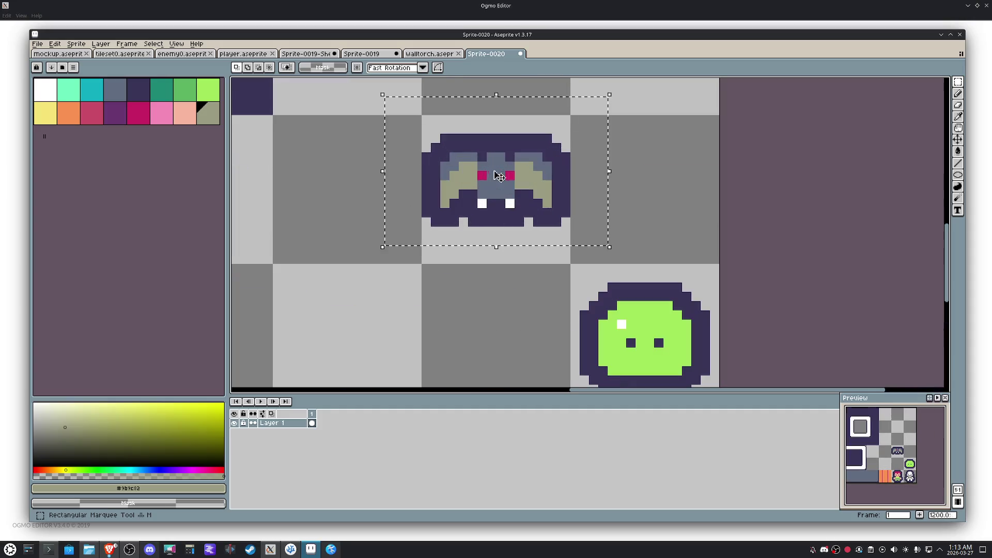
left_click(507, 216)
key("g")
Step: Fill the bat's eyes back to dark purple and move the bat down one tile beside the slime
left_click(510, 175)
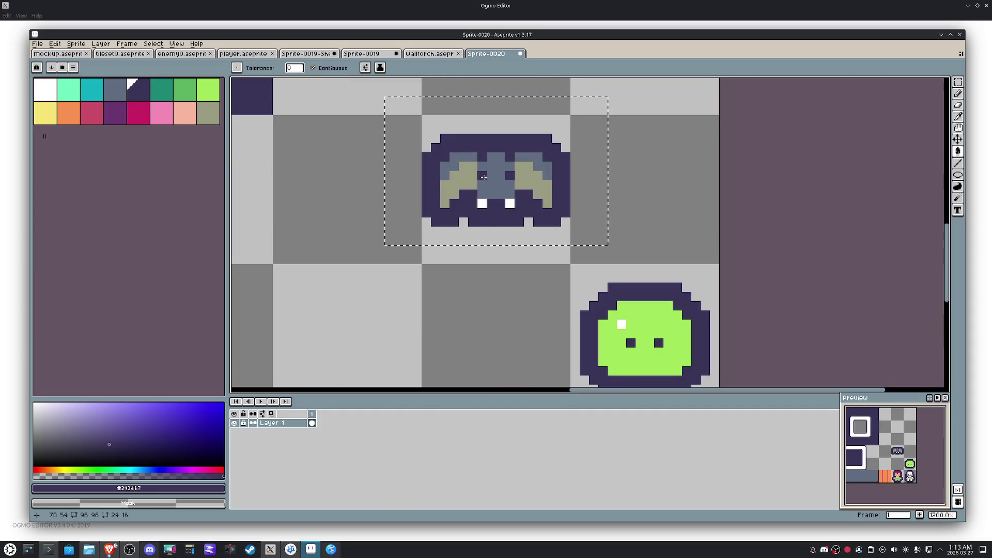
scroll(485, 177, "down", 1)
scroll(486, 178, "down", 1)
key("Down")
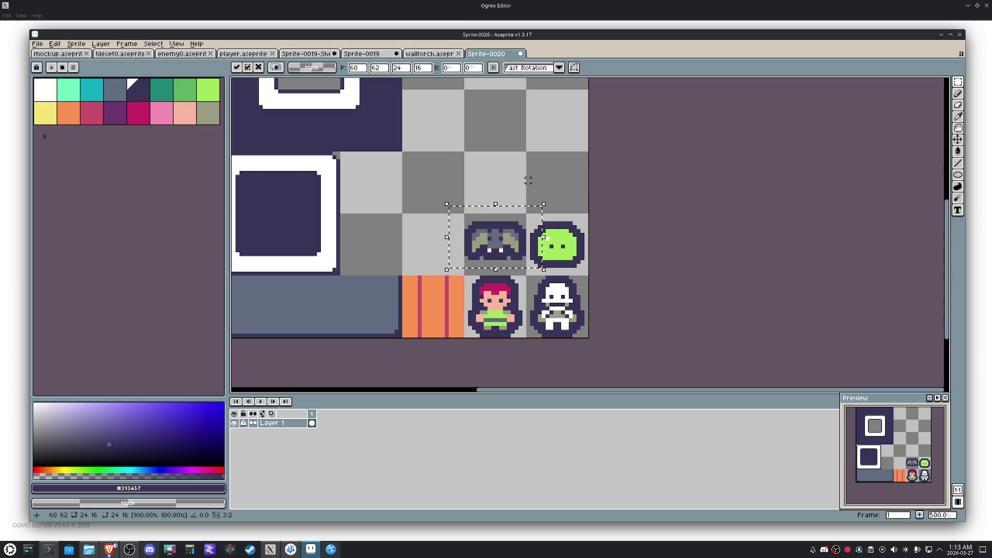
scroll(509, 248, "up", 1)
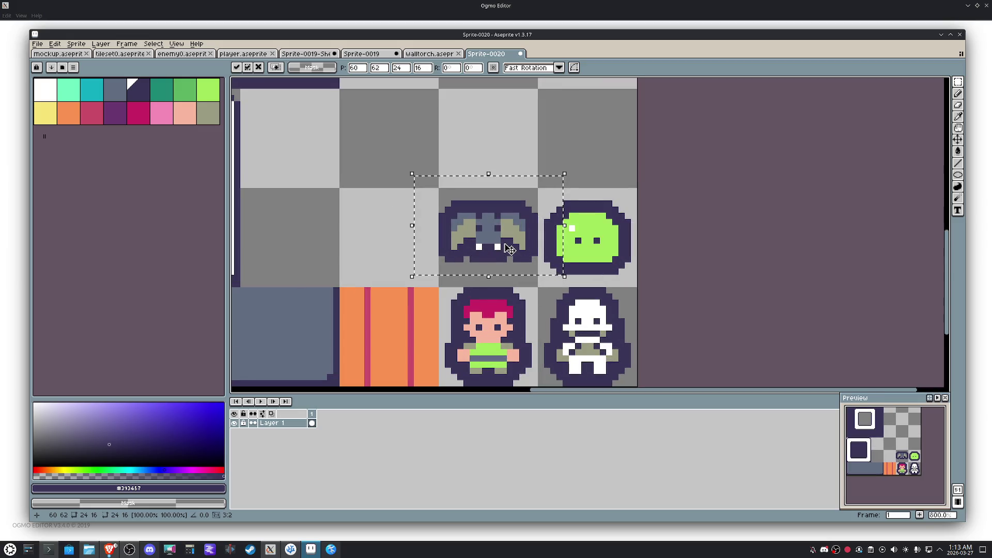
left_click(585, 210)
scroll(586, 208, "down", 1)
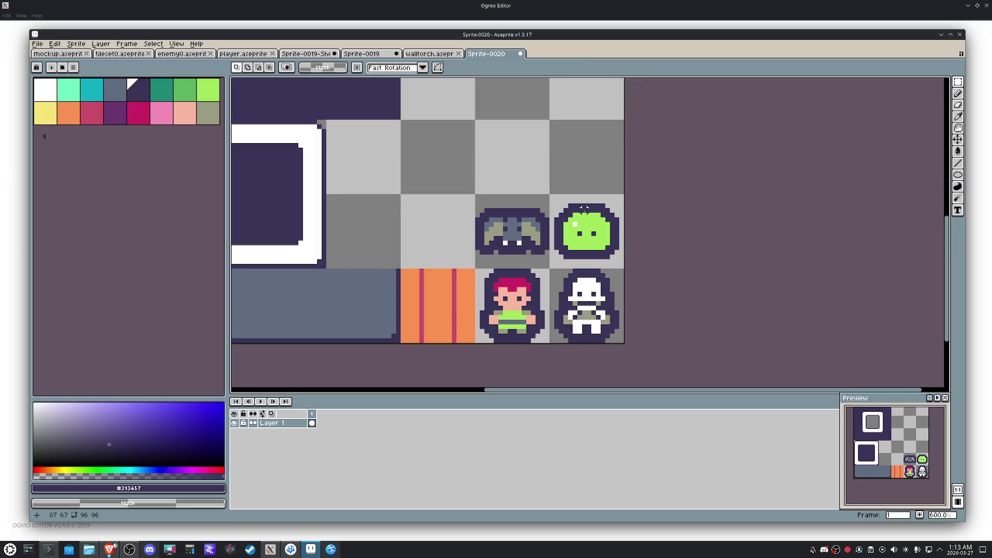
scroll(585, 208, "down", 1)
scroll(558, 225, "up", 5)
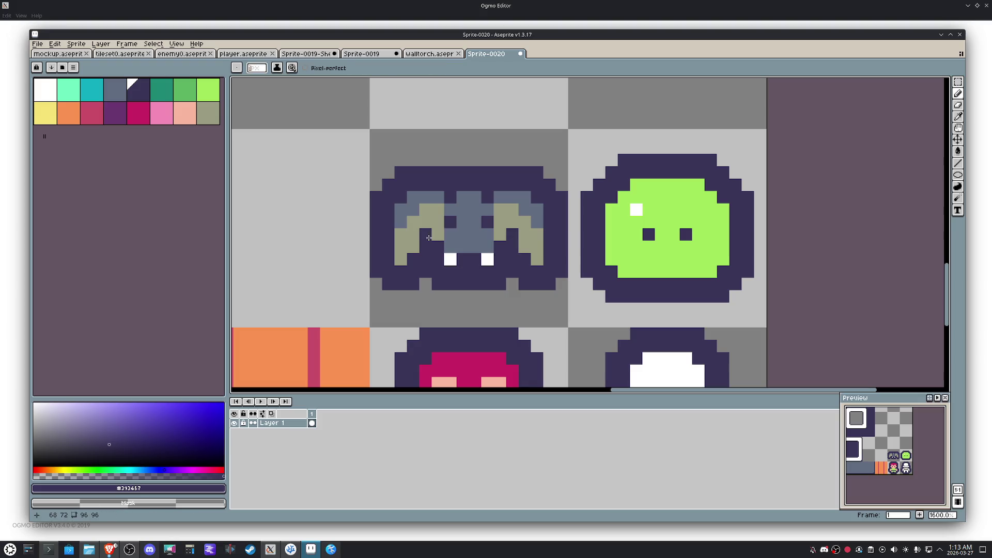
scroll(531, 255, "down", 4)
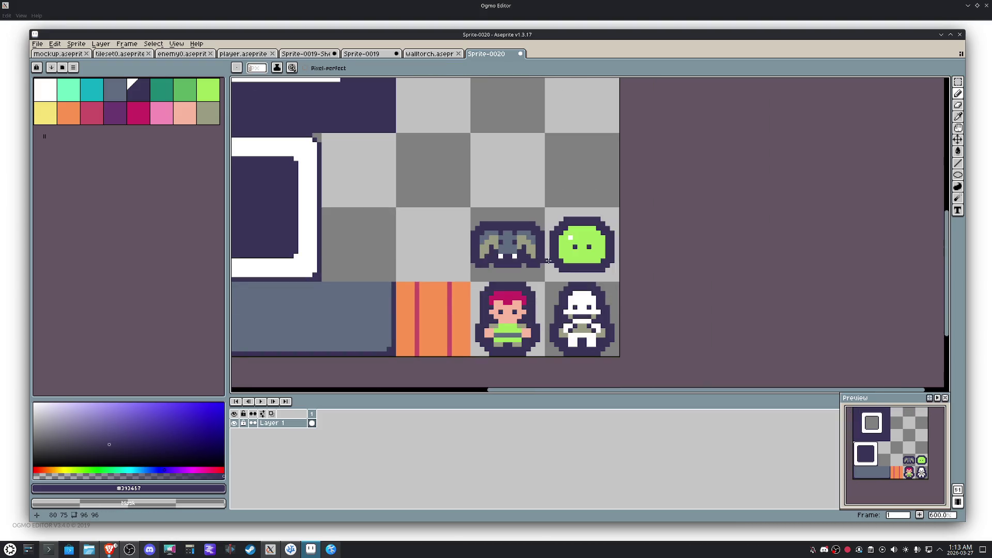
scroll(548, 261, "down", 1)
left_click_drag(548, 261, 517, 280)
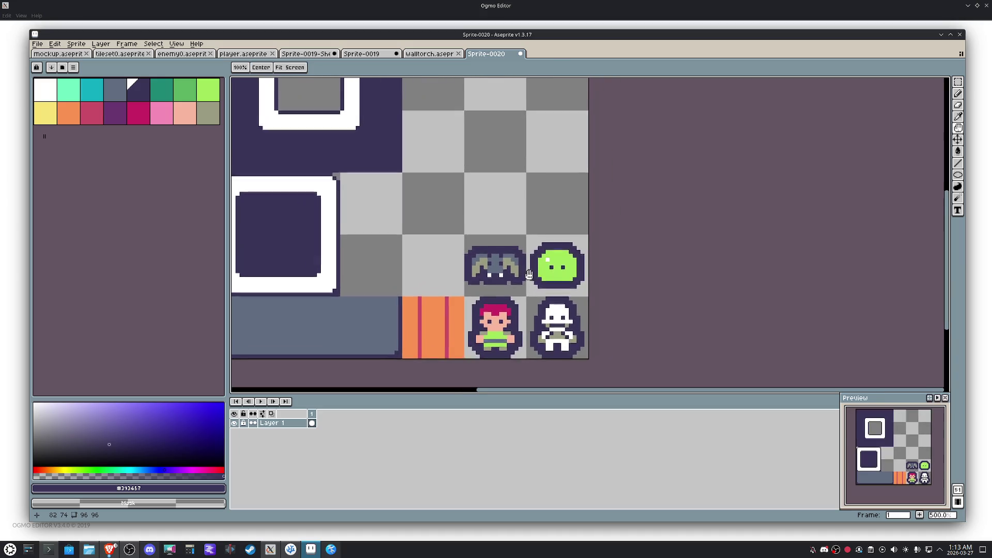
key("space")
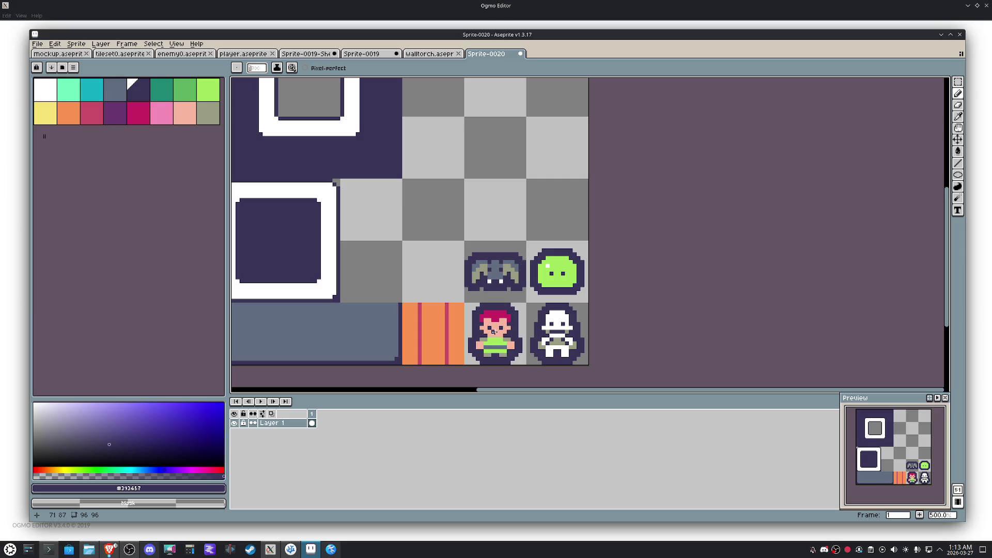
Step: Select the player sprite tile and move it up to the top row
key("m")
left_click_drag(496, 329, 505, 332)
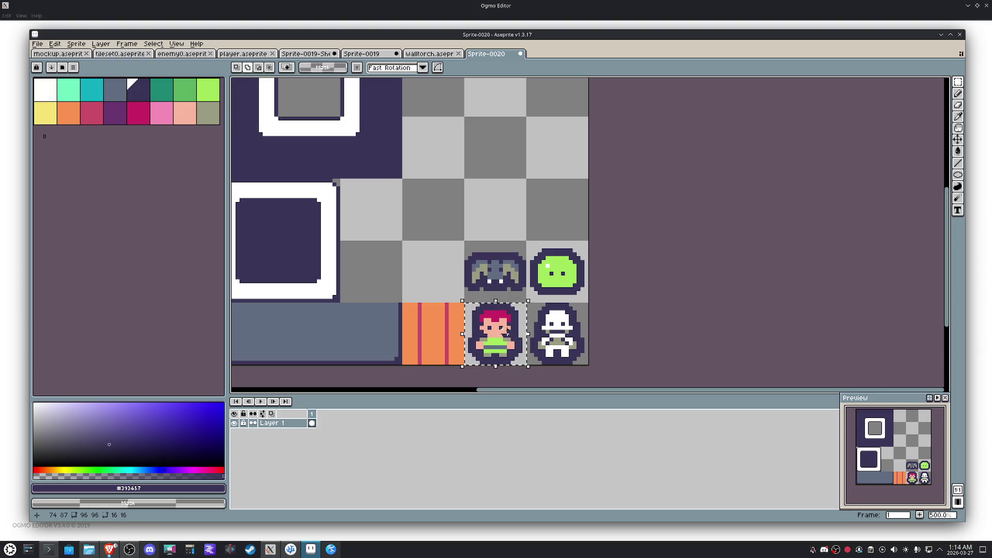
key("Up")
key("Up")
key("Up")
key("Left")
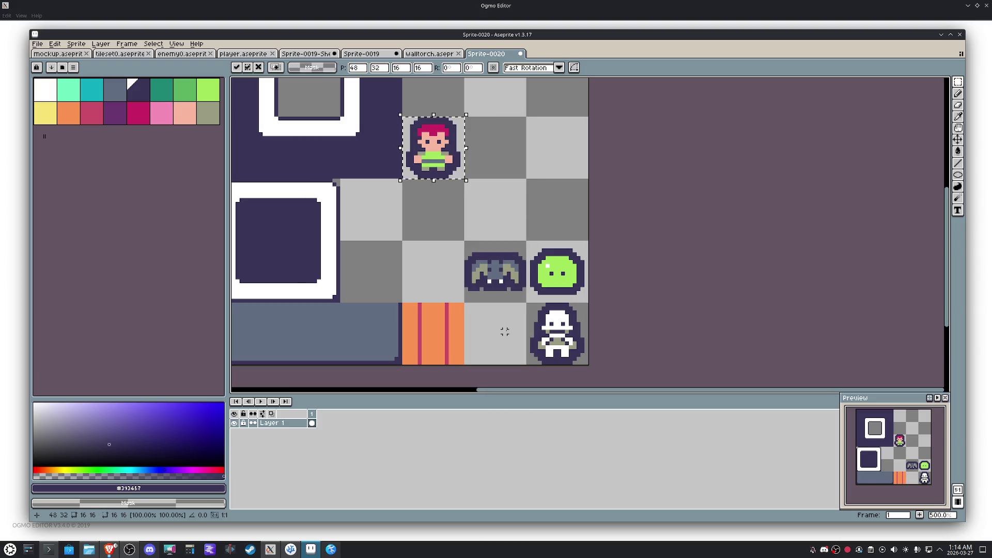
Step: Paste a duplicate of the player sprite one cell to the right and pick yellow for drawing
key("ctrl+c")
key("ctrl+v")
key("Right")
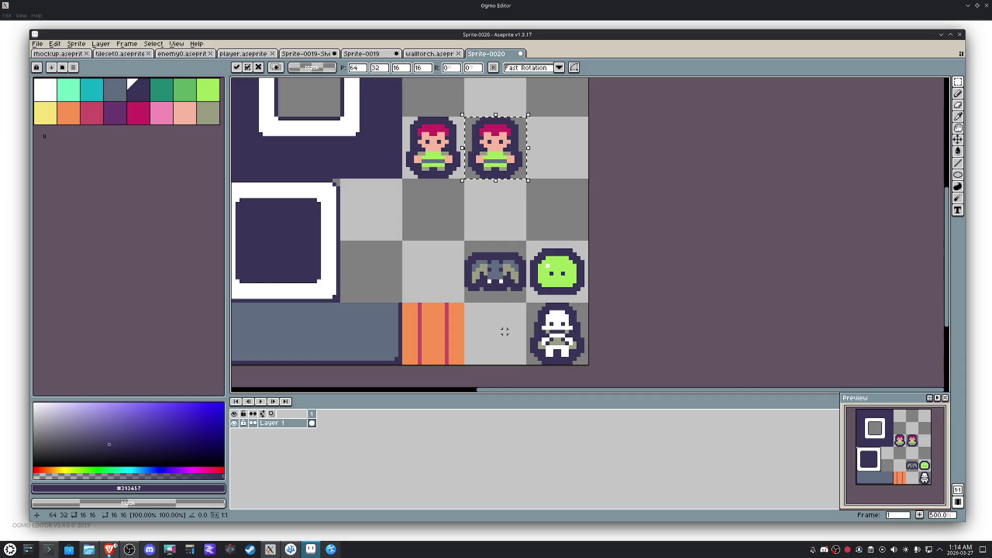
key("5")
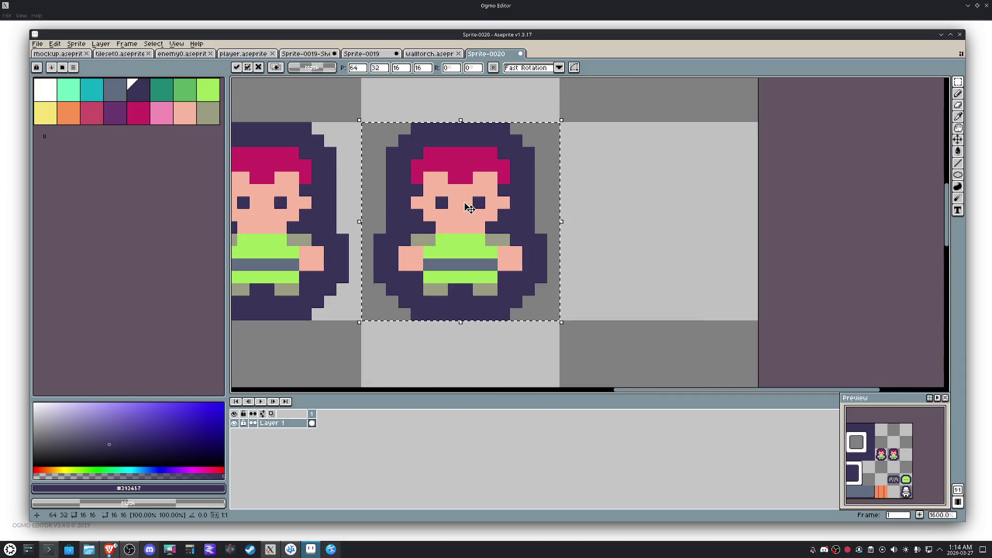
left_click(57, 116)
key("b")
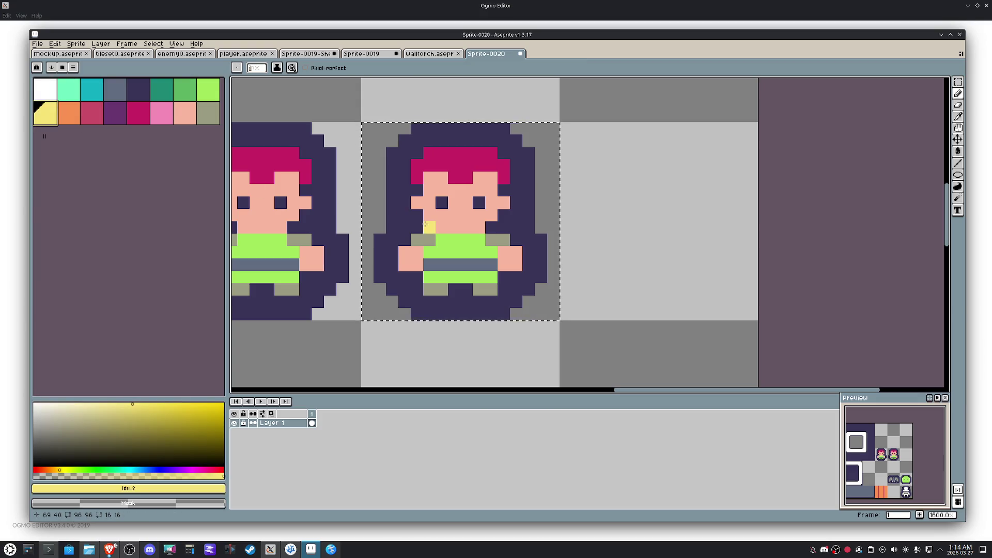
Step: Paint the copy's hair bottom row yellow and add orange pixels on both cheeks
mouse_move(418, 174)
left_mouse_down()
mouse_move(499, 183)
mouse_move(478, 161)
mouse_move(432, 158)
left_mouse_up()
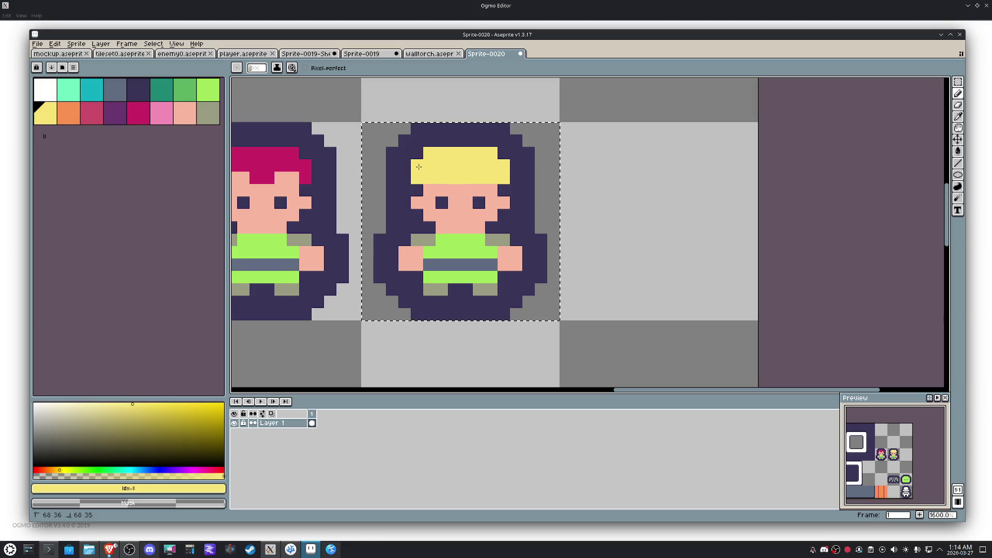
left_click(69, 112)
left_click(430, 191)
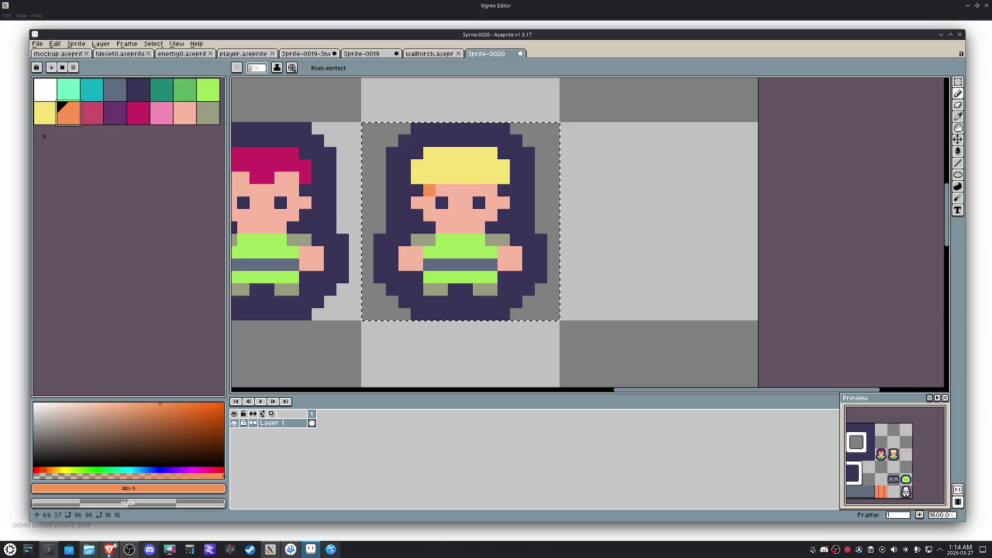
left_click_drag(417, 215, 416, 222)
mouse_move(491, 226)
left_mouse_down()
mouse_move(503, 217)
mouse_move(504, 191)
left_mouse_up()
left_click(428, 219)
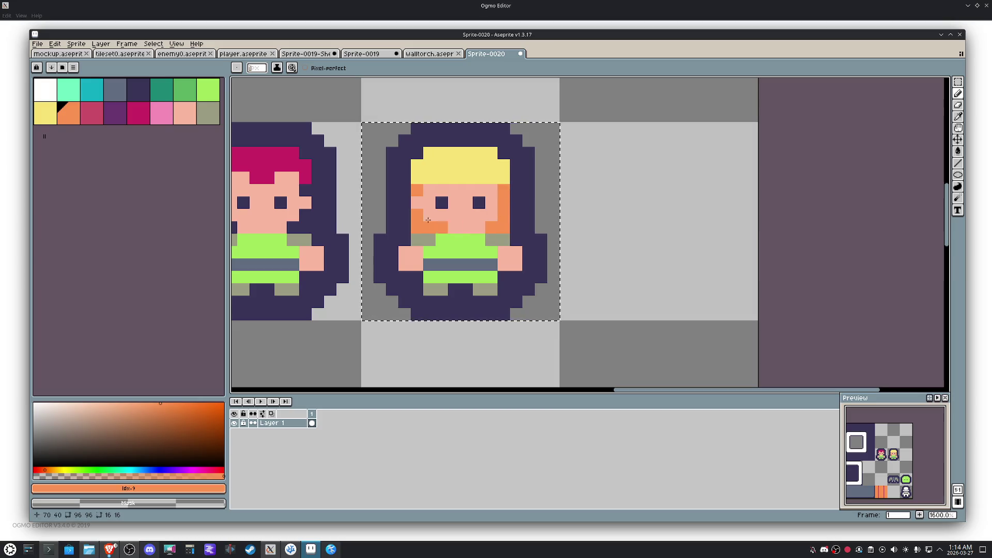
scroll(489, 284, "down", 3)
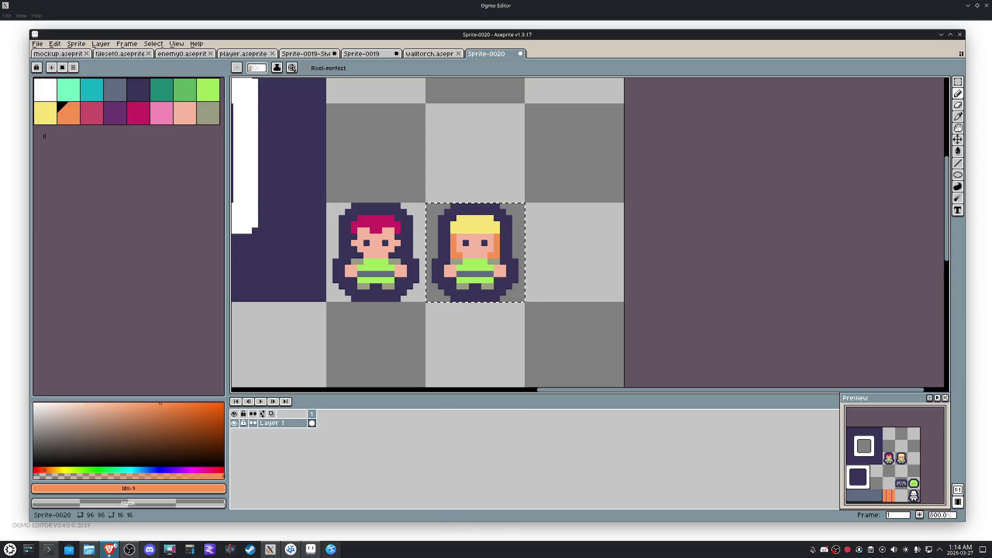
scroll(493, 240, "up", 1)
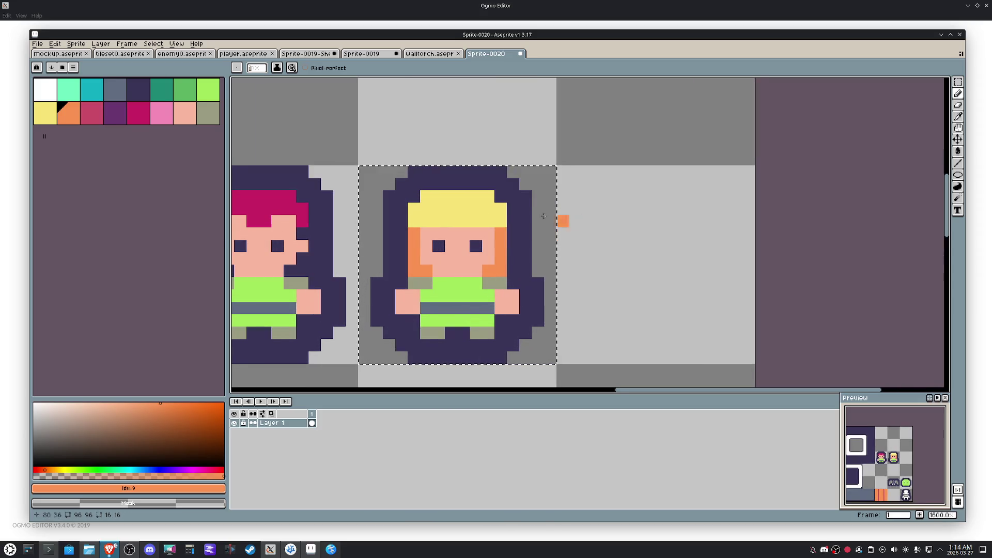
Step: Extend yellow hair down the left cheek and repaint the orange cheek pixels dark purple and skin pink
left_click(458, 226, "alt")
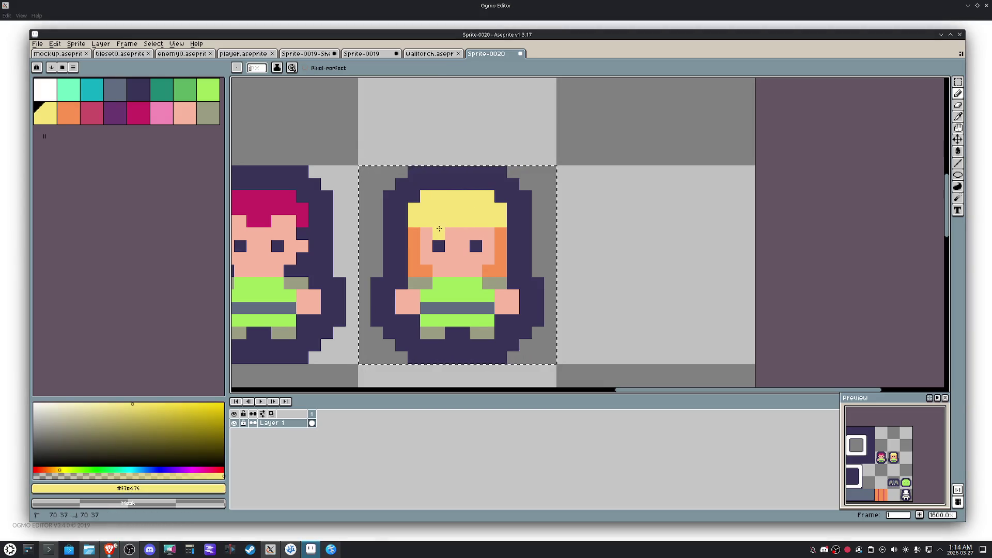
left_click_drag(420, 235, 414, 250)
key("alt")
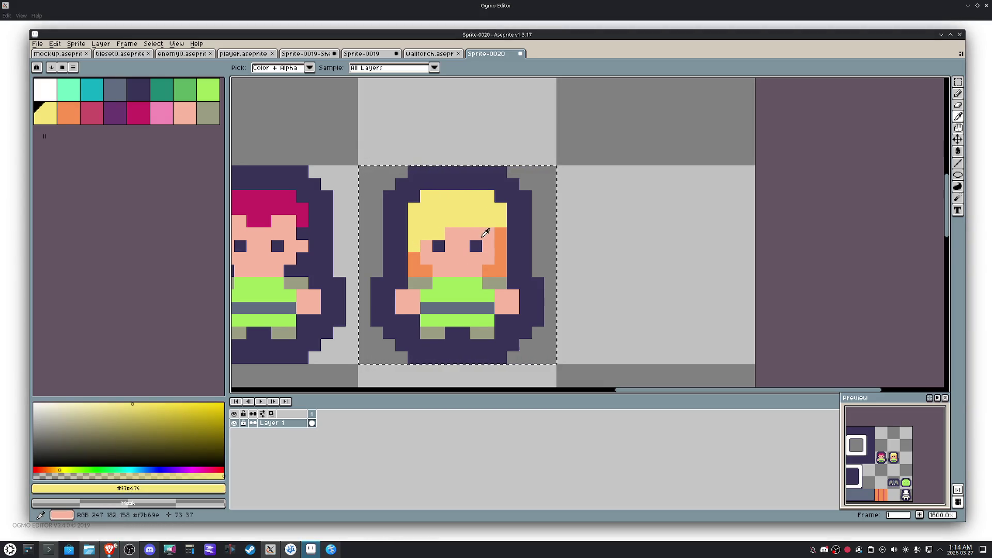
left_click(517, 256, "alt")
left_click_drag(502, 273, 504, 237)
left_click(494, 246)
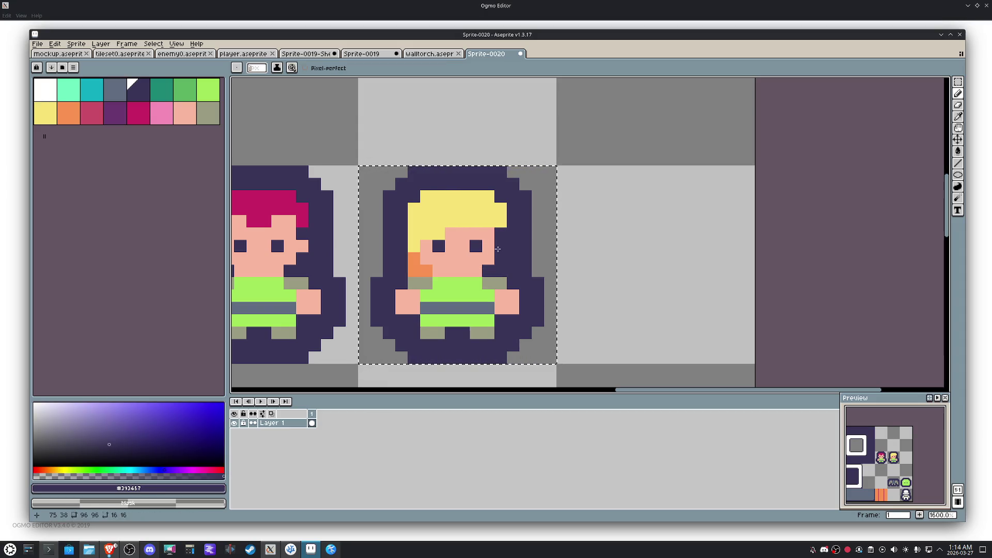
left_click(497, 246, "alt")
left_click(414, 271)
left_click(402, 271, "alt")
left_click_drag(419, 270, 414, 262)
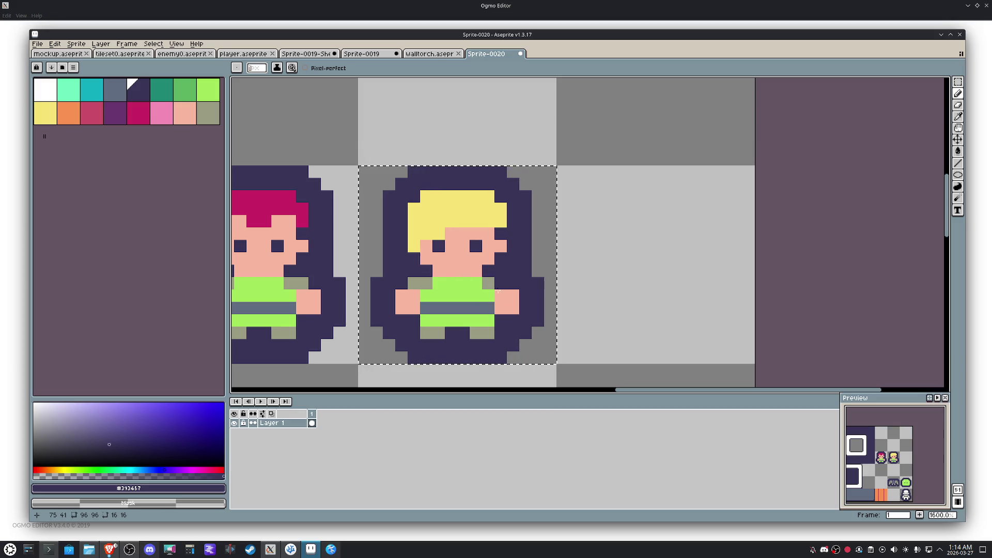
Step: Turn the olive pants pixels green and extend the yellow hair down to the shirt line
left_click(489, 320, "alt")
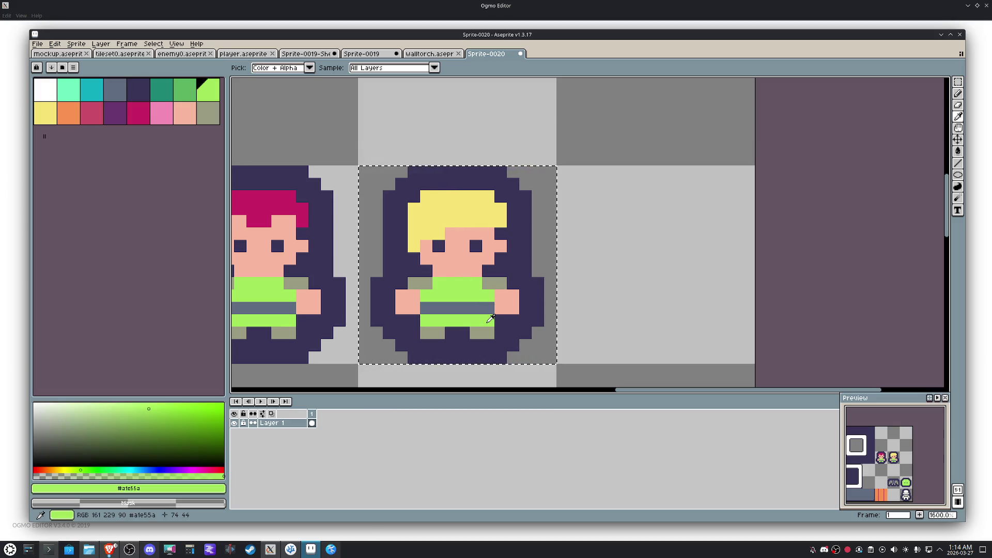
left_click_drag(489, 330, 425, 333)
scroll(466, 327, "down", 1)
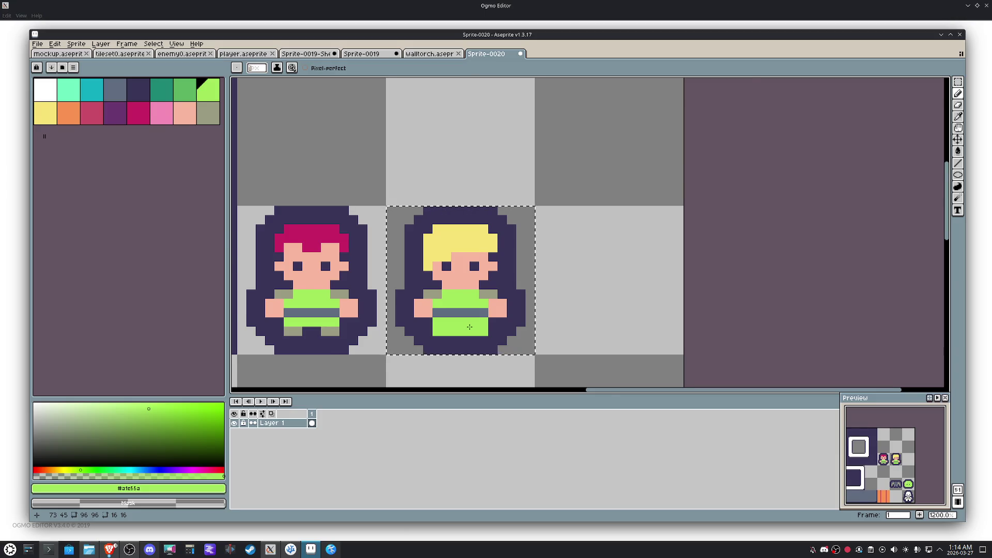
scroll(468, 326, "up", 1)
left_click(421, 222, "alt")
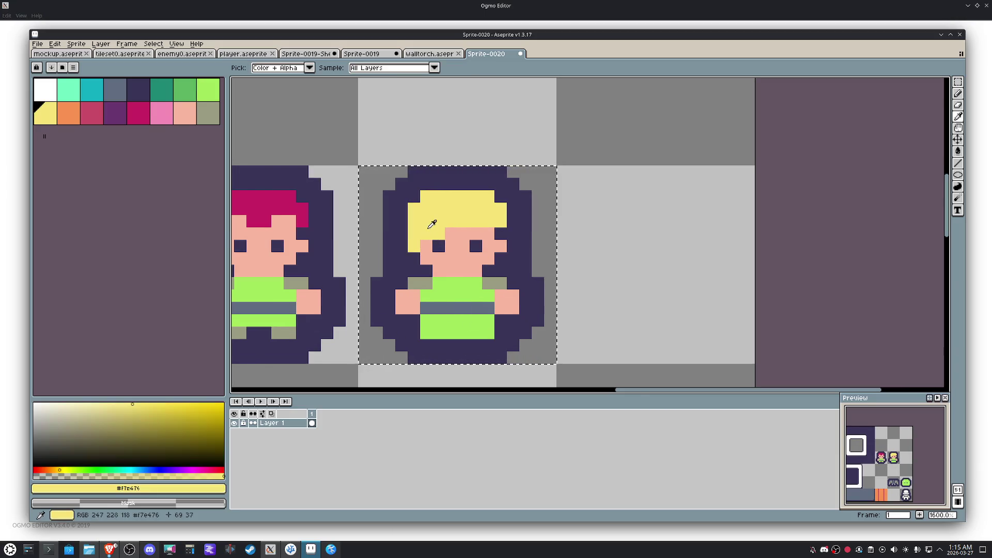
left_click(417, 256)
mouse_move(417, 257)
left_mouse_down()
mouse_move(414, 272)
mouse_move(426, 271)
left_mouse_up()
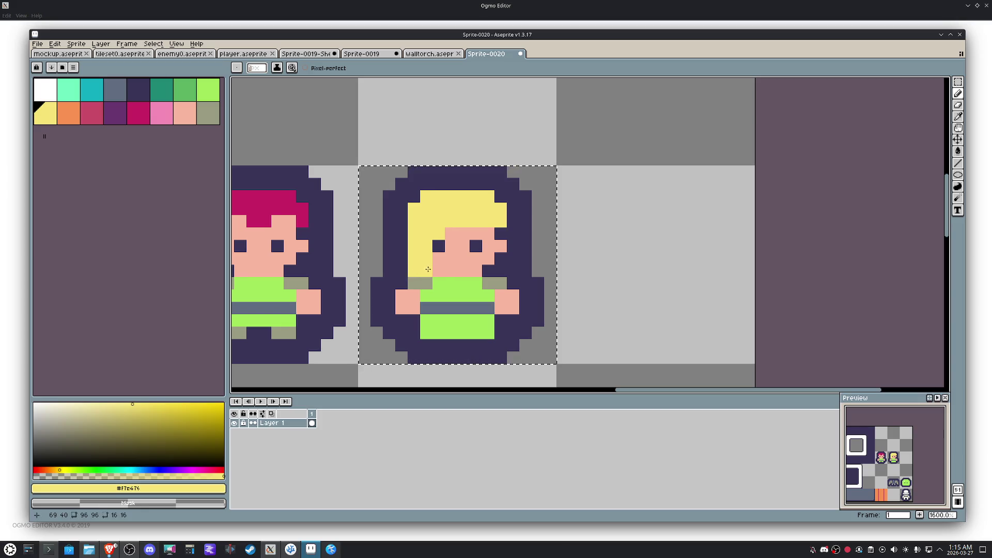
Step: Add yellow touches near the shirt and restore skin colour beside the left eye
left_click(426, 282, "alt")
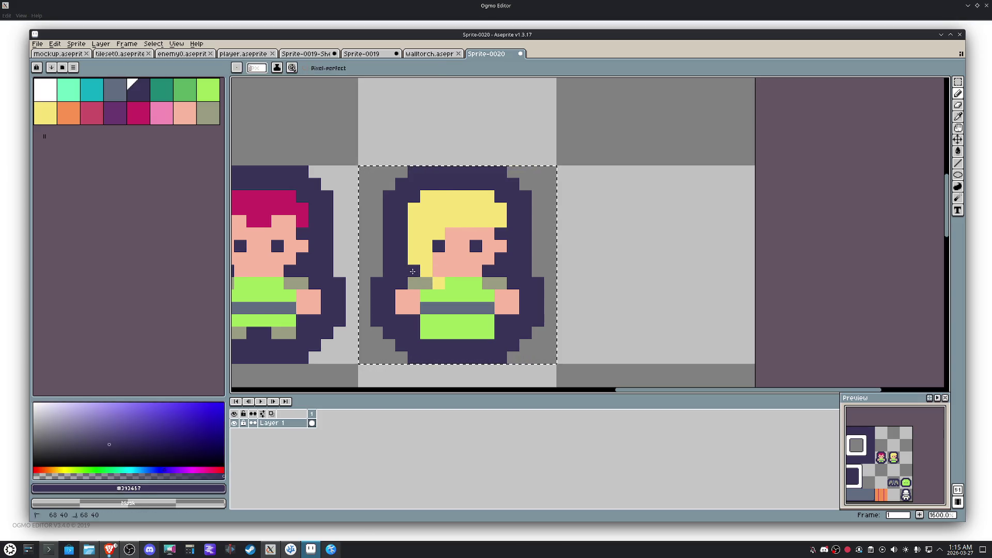
left_click(414, 273, "alt")
left_click(451, 295)
left_click(460, 232, "alt")
left_click(439, 233)
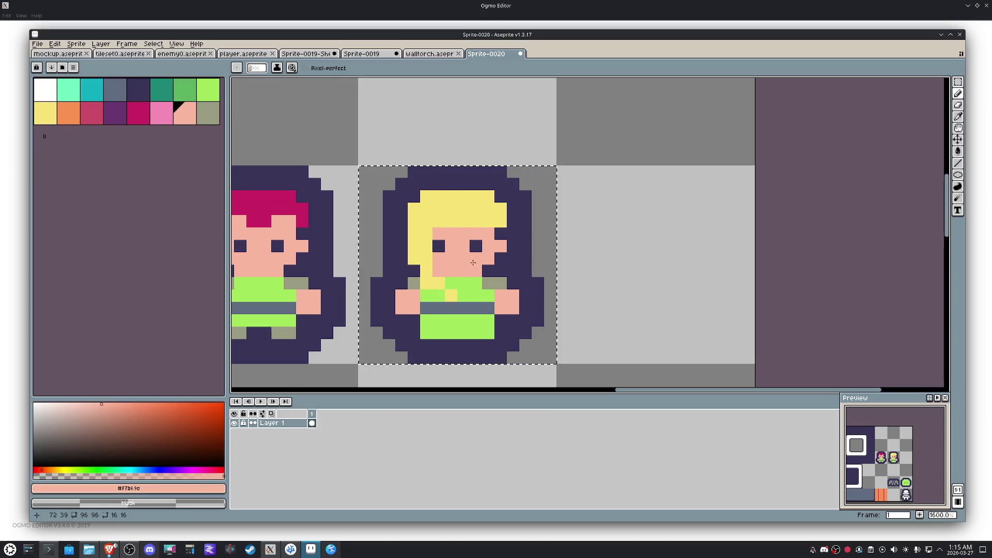
left_click_drag(427, 261, 427, 238)
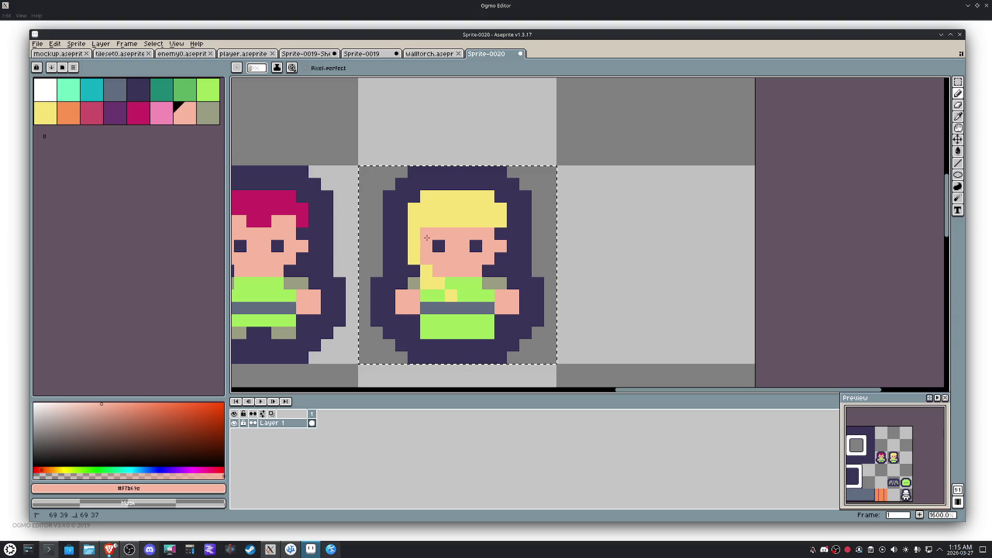
left_click(428, 234, "alt")
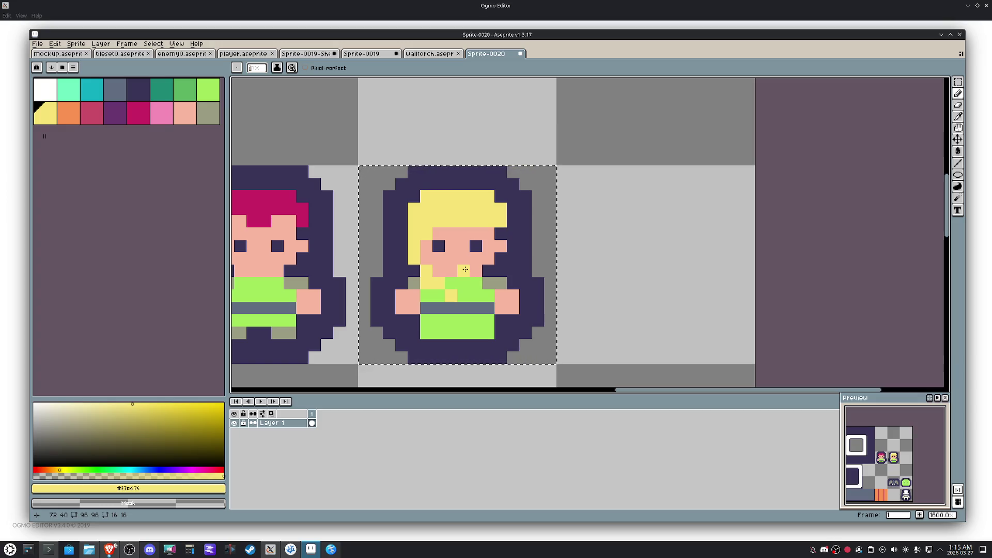
Step: Fill the left hair edge yellow and add a yellow pixel near the right shoulder
left_click(401, 257)
key("ctrl+z")
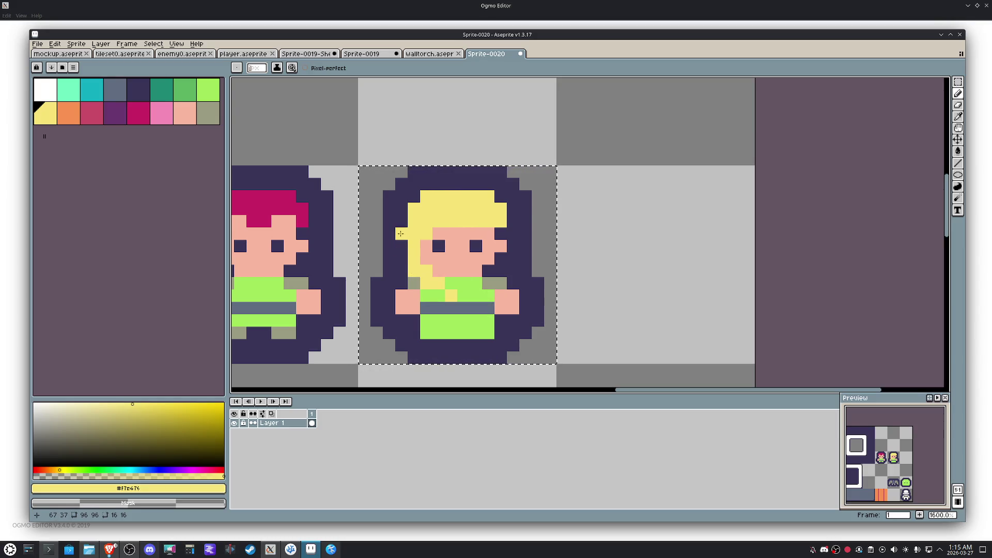
left_click_drag(402, 230, 402, 263)
left_click(489, 288)
scroll(489, 288, "down", 2)
scroll(499, 289, "down", 2)
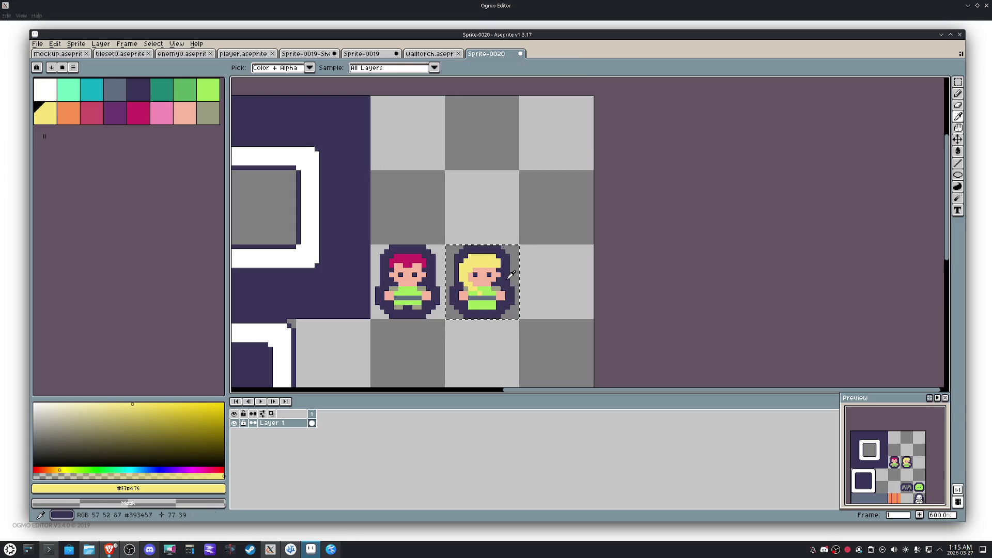
Step: Erase the copied sprite's dark outline with the bucket and bring up the Outline effect
left_click(515, 279, "alt")
key("g")
right_click(507, 275)
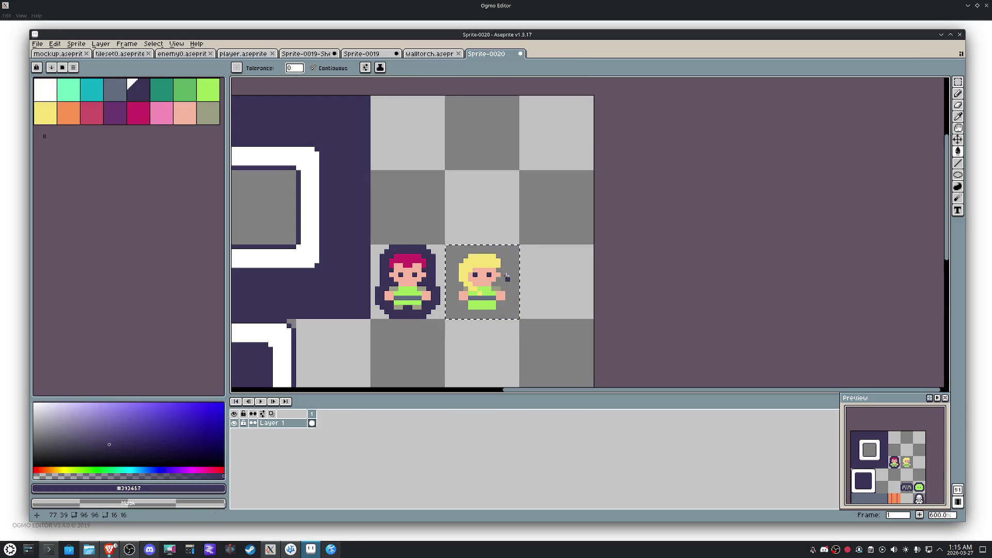
key("shift+o")
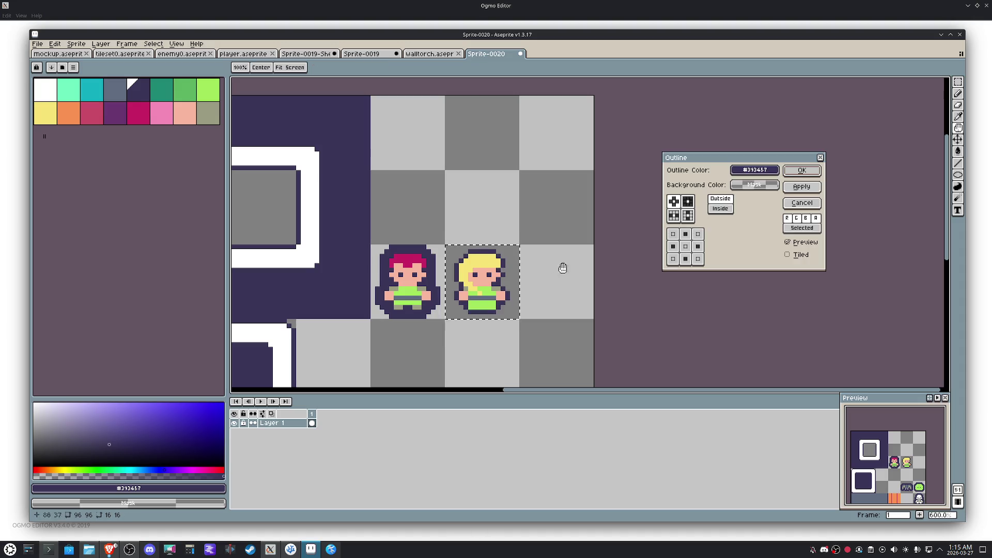
Step: Preview the outline shapes and confirm a plus-shaped dark purple outline on the blonde sprite
left_click(688, 201)
left_click(801, 188)
left_click(674, 202)
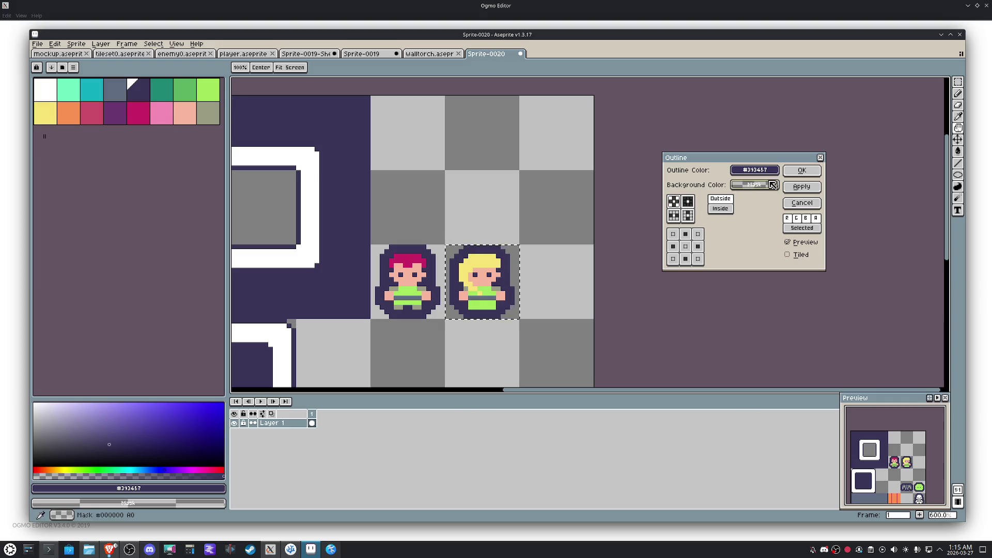
left_click(789, 172)
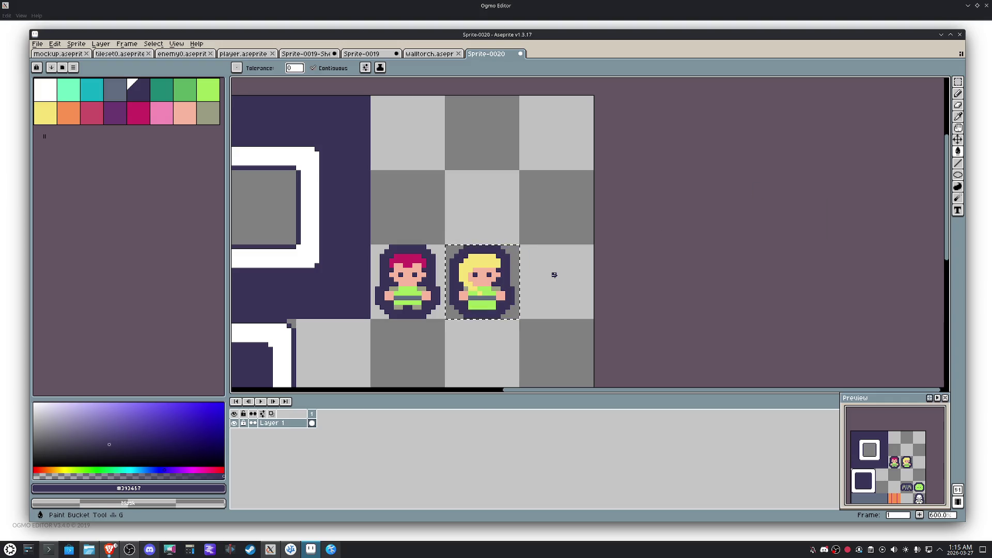
scroll(494, 305, "up", 3)
Step: Fill the blonde sprite's shirt and belt area white
left_click(45, 90)
left_click(493, 292)
left_click(466, 306)
left_click(451, 281)
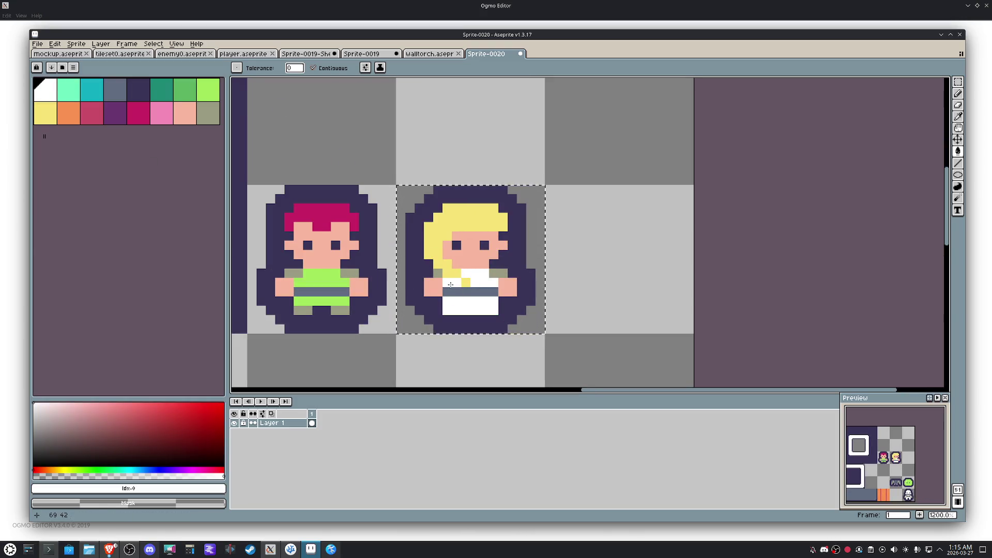
Step: Add an olive-grey pixel at the shirt's bottom and a skin pixel beside the blonde hair
left_click(209, 113)
key("b")
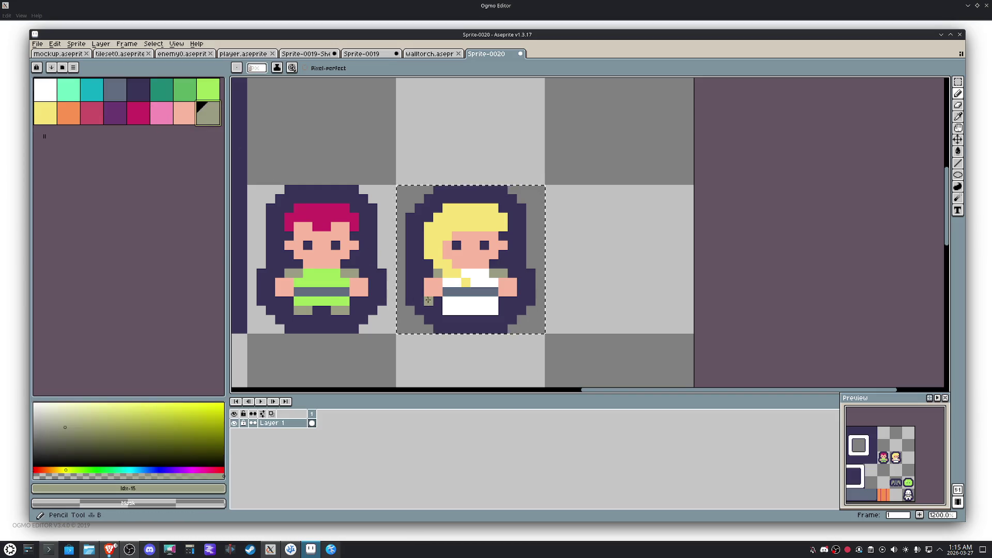
left_click(467, 311)
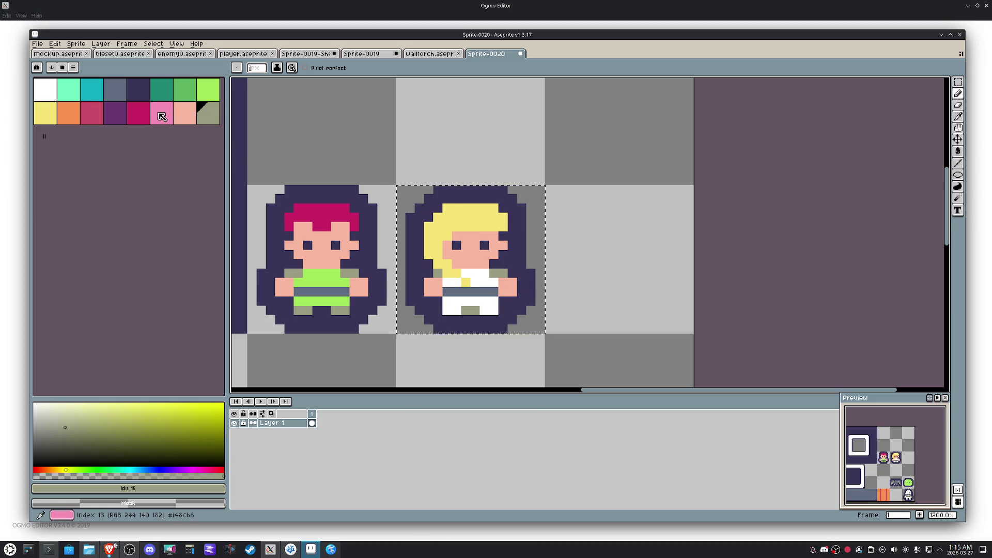
left_click(495, 275, "alt")
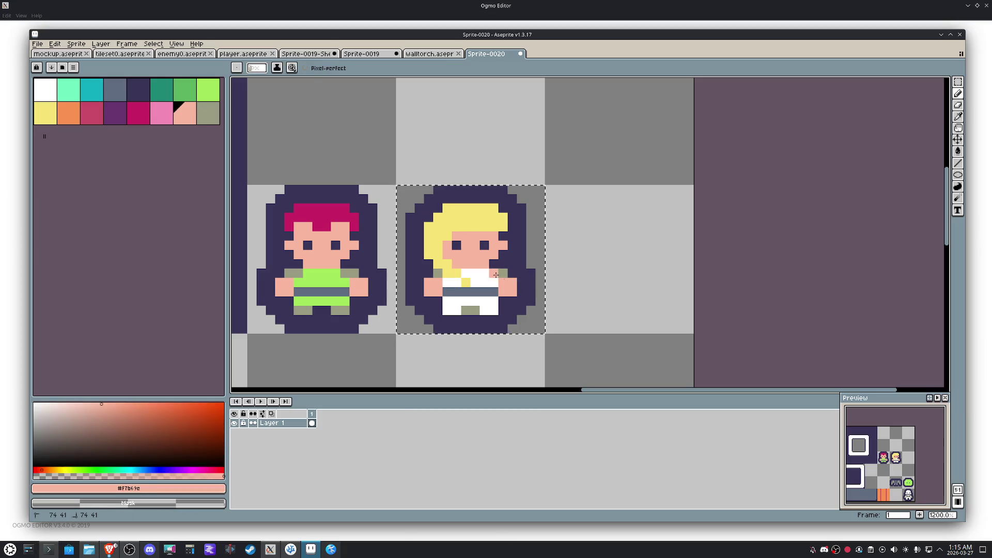
left_click(440, 276)
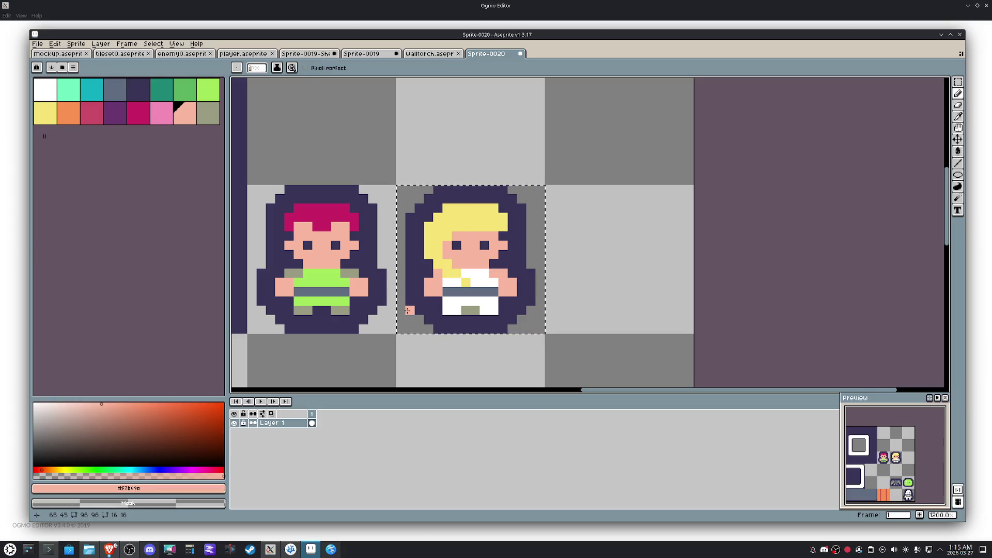
key("h")
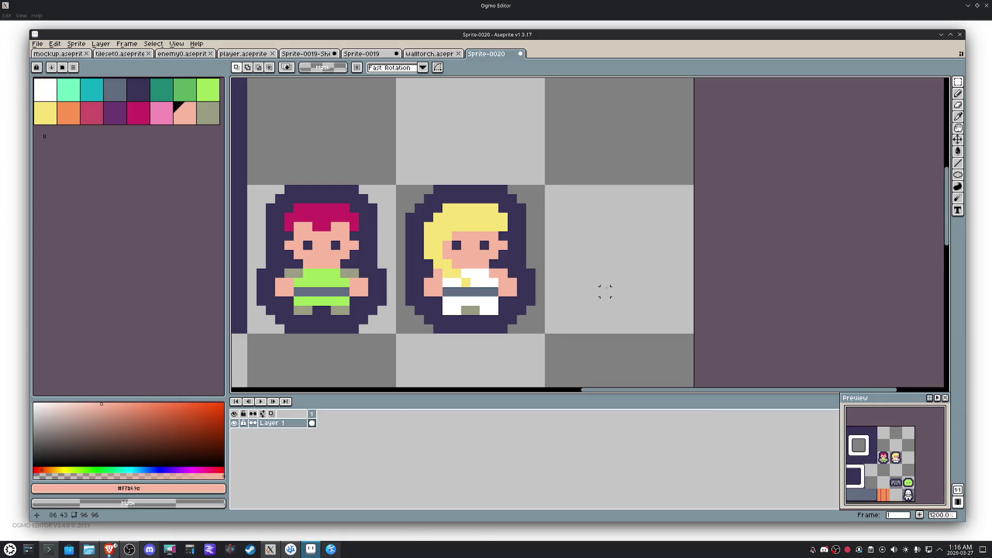
scroll(603, 290, "down", 2)
Step: Select the bat tile and move it down one cell
left_click_drag(605, 287, 542, 250)
key("m")
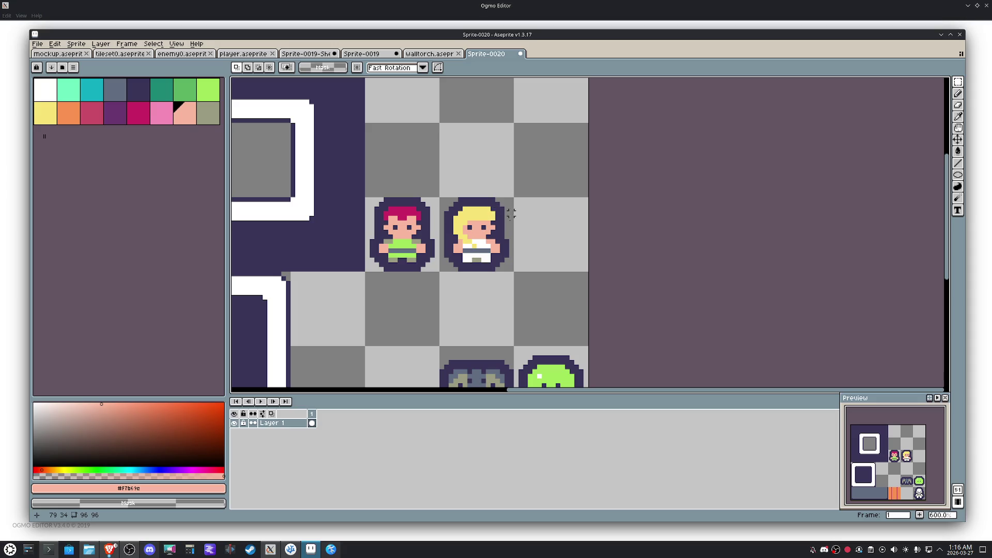
scroll(502, 236, "down", 3)
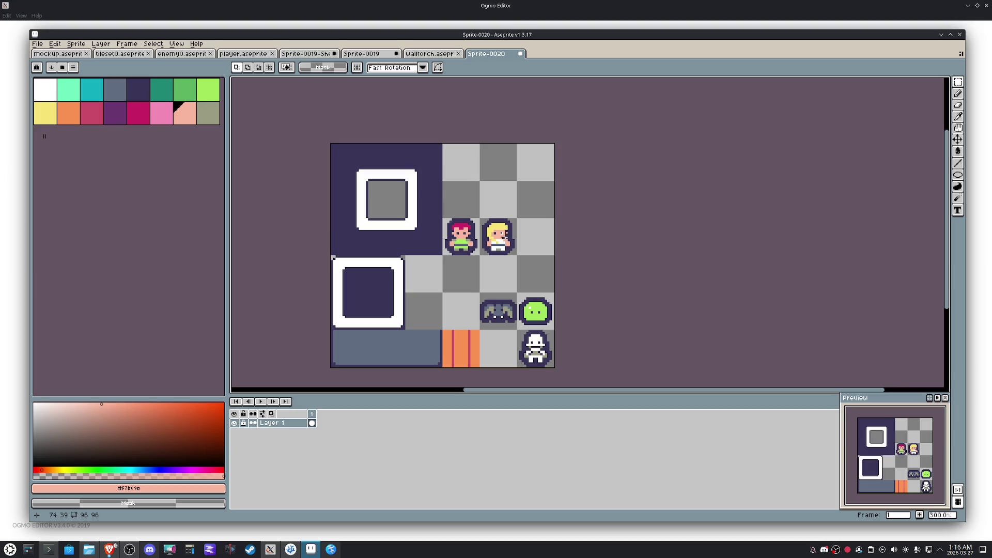
left_click_drag(506, 225, 461, 236)
left_click_drag(493, 298, 496, 346)
key("ctrl+d")
mouse_move(482, 220)
left_mouse_down()
mouse_move(502, 250)
mouse_move(446, 220)
left_mouse_up()
Step: Move both character tiles up to the top row and duplicate the red-haired character into a new tile
key("Up")
key("Up")
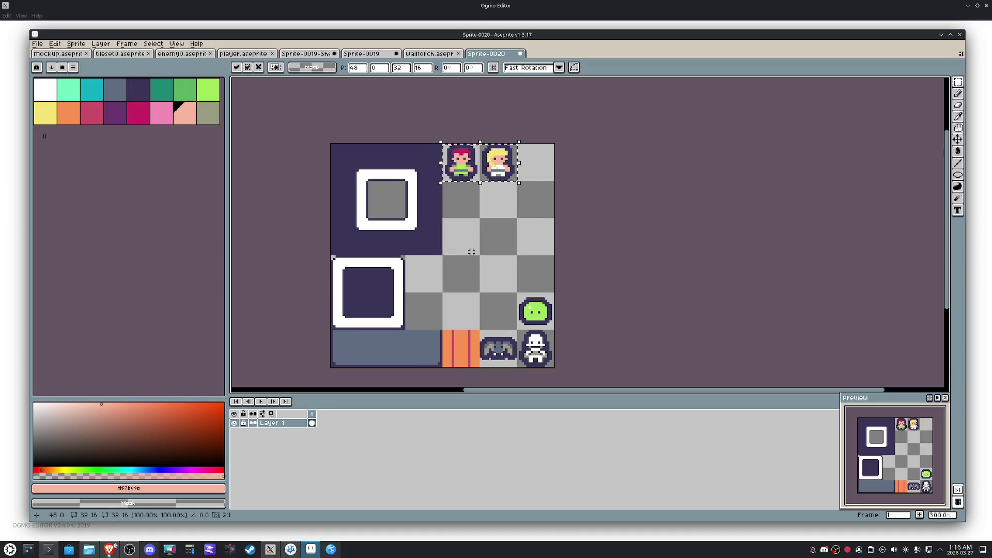
key("ctrl+d")
scroll(531, 152, "up", 3)
scroll(530, 152, "up", 1)
mouse_move(328, 200)
left_mouse_down()
mouse_move(344, 215)
mouse_move(471, 242)
mouse_move(620, 242)
left_mouse_up()
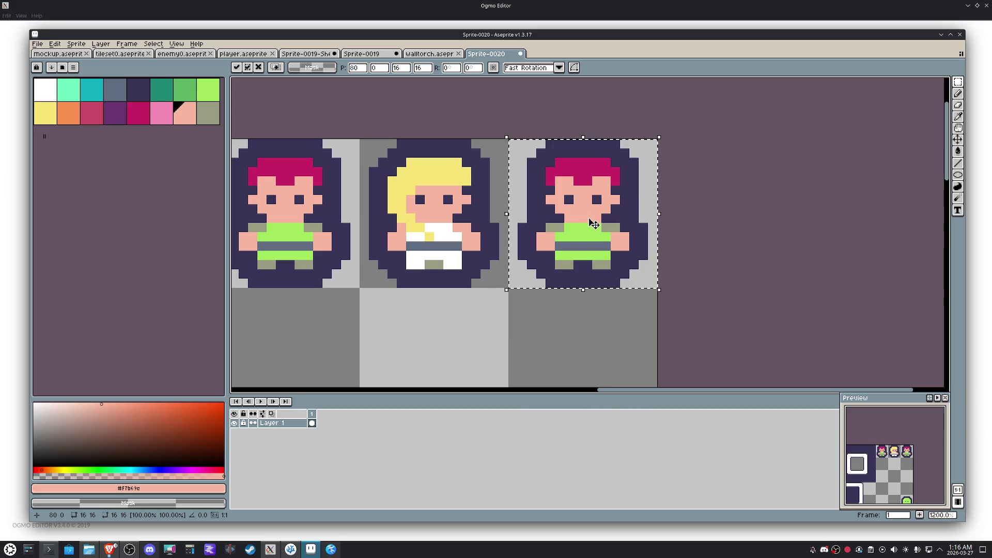
Step: Drop the pasted copy and bucket-fill the third character's hair grey-blue
key("ctrl+d")
key("i")
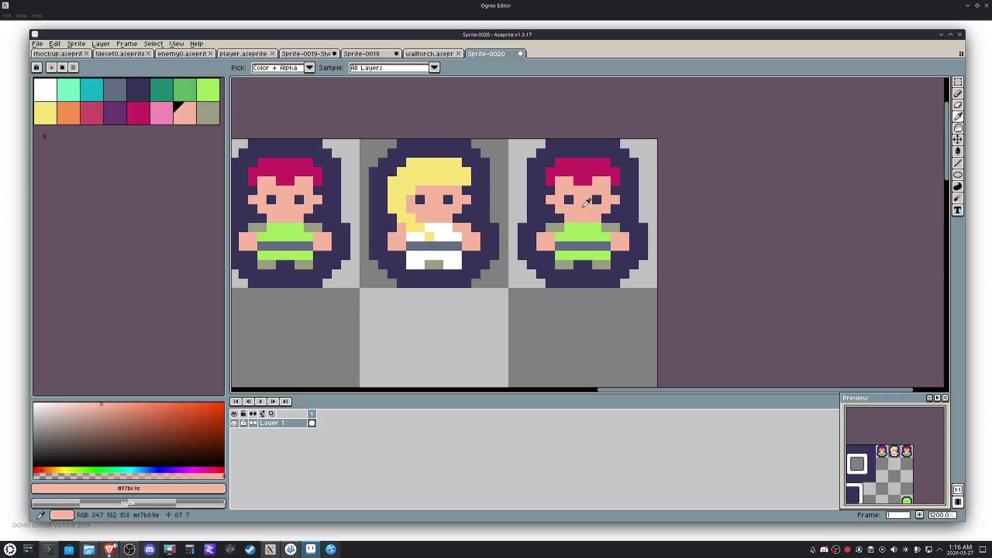
key("m")
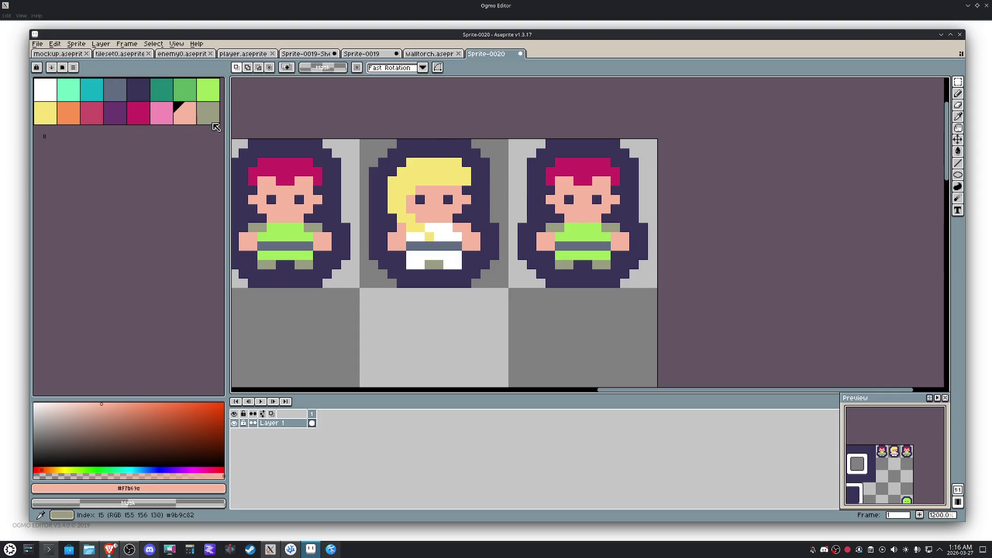
left_click(114, 91)
key("g")
left_click(582, 170)
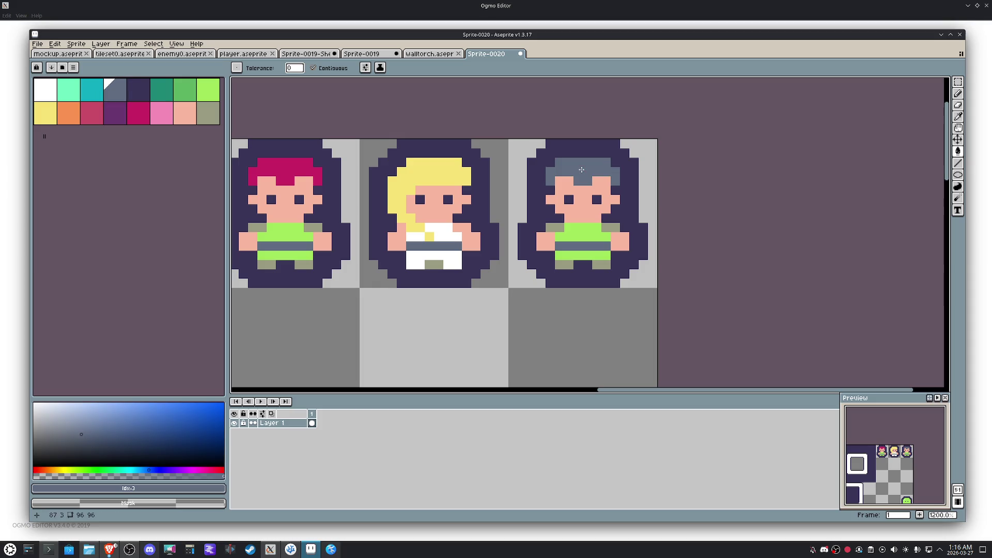
Step: Pencil a grey-blue beard row across the mouth, undoing the stray nose-row pixels
key("b")
scroll(582, 169, "up", 1)
scroll(583, 163, "up", 1)
left_click(590, 261)
left_click_drag(610, 262, 552, 262)
left_click(575, 281)
left_click(589, 243)
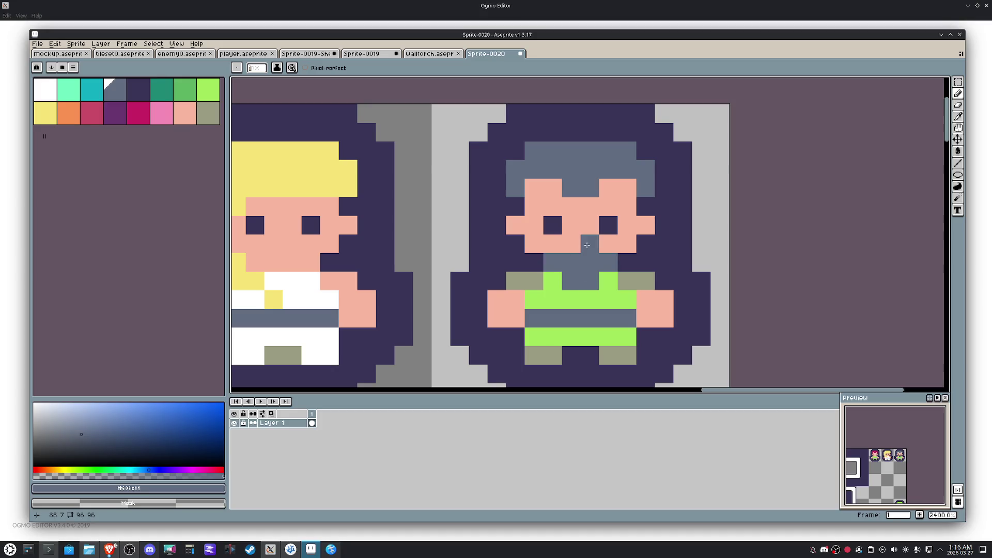
left_click(558, 246)
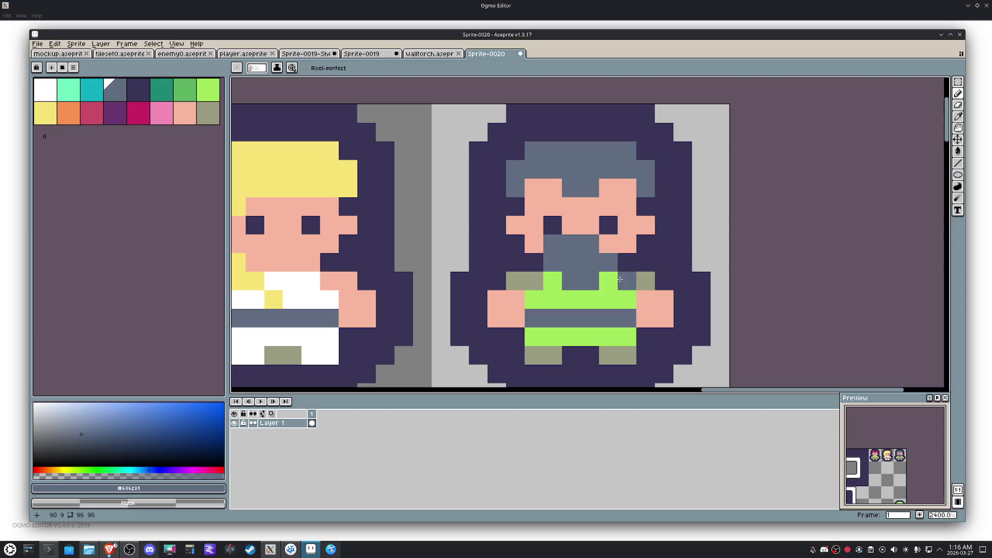
key("ctrl+z")
key("ctrl+z")
key("ctrl+z")
key("ctrl+z")
key("ctrl+z")
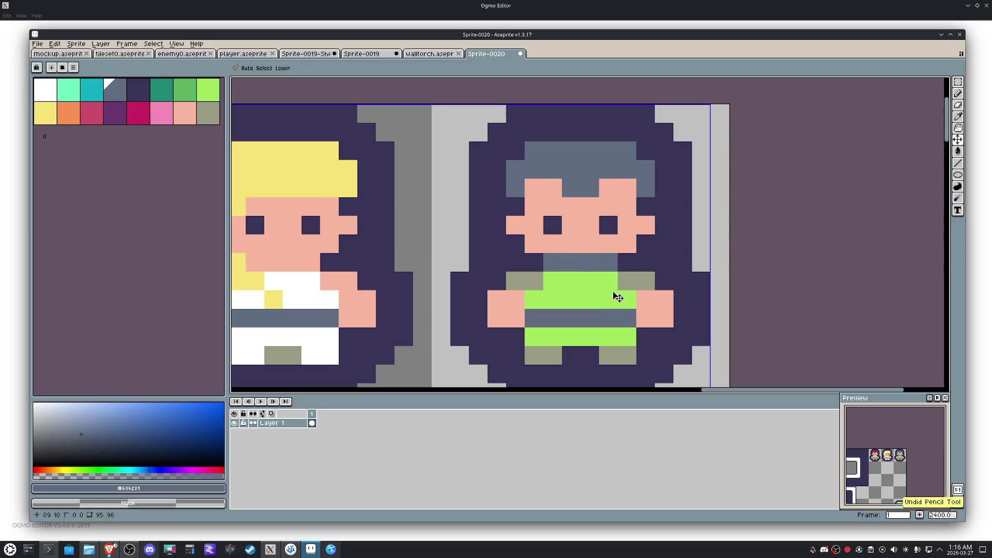
key("ctrl+z")
key("ctrl+z")
Step: Repaint the neck row and turn the green shirt pixels into a grey-blue tunic
left_click(590, 262)
mouse_move(590, 261)
left_mouse_down()
mouse_move(552, 263)
mouse_move(609, 262)
left_mouse_up()
left_click(608, 280)
left_click(590, 300)
left_click(553, 281)
left_click(571, 300)
left_click(570, 280)
Step: Add an orange belt row, extend the grey beard upward and reopen the cheeks in skin colour
left_click(79, 116)
mouse_move(534, 318)
left_mouse_down()
mouse_move(622, 319)
mouse_move(560, 298)
left_mouse_up()
left_click(589, 300, "alt")
scroll(561, 299, "down", 3)
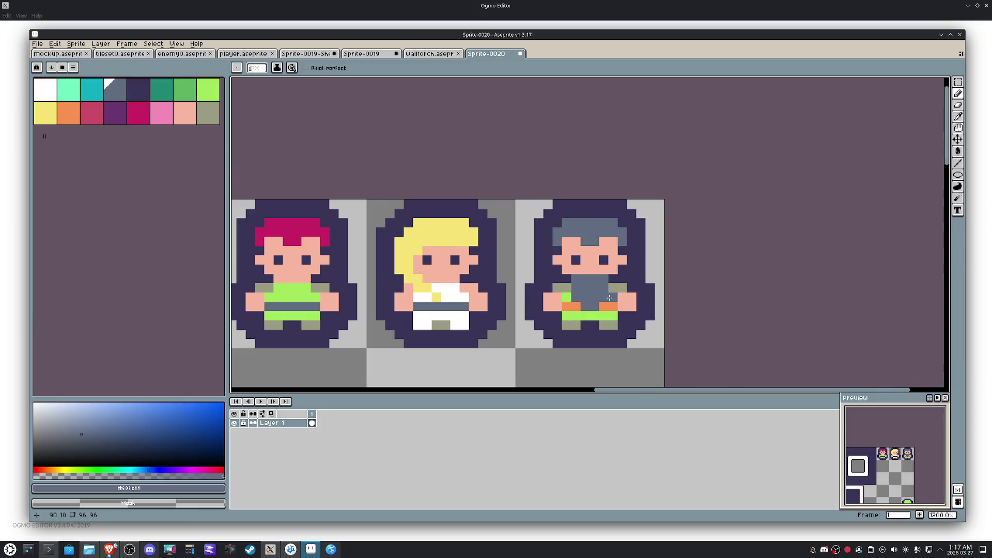
scroll(604, 296, "up", 1)
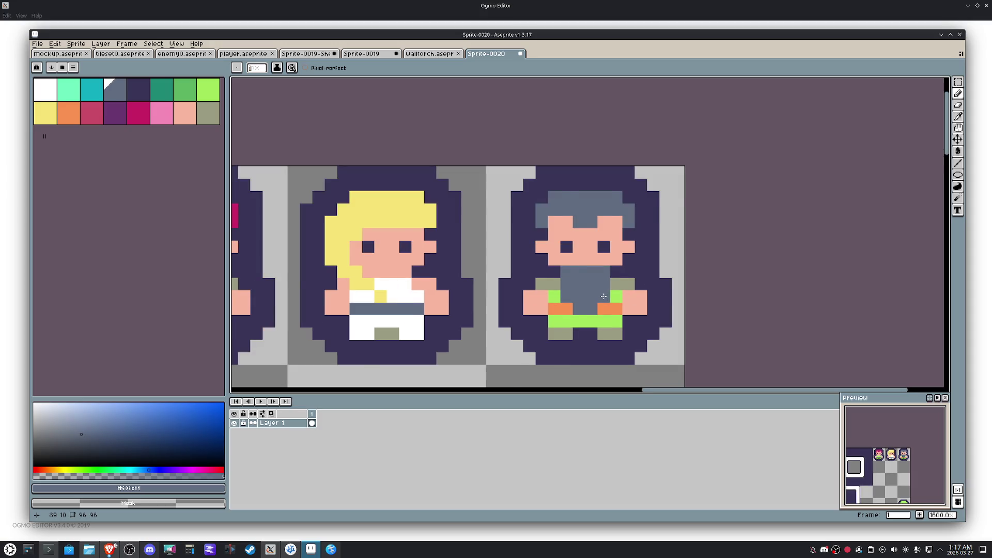
scroll(604, 297, "down", 1)
left_click_drag(603, 270, 578, 269)
left_click(615, 260, "alt")
left_click(588, 277)
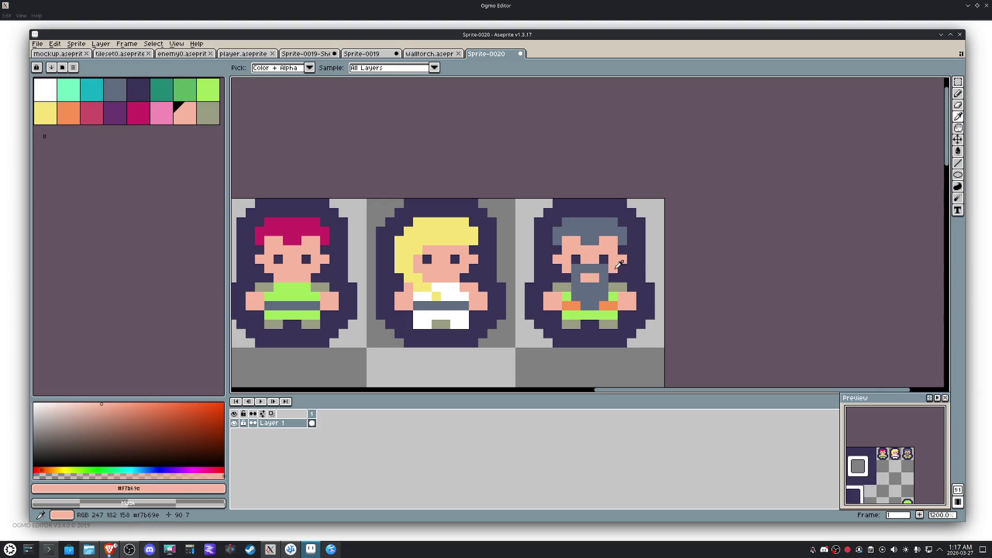
left_click(598, 269)
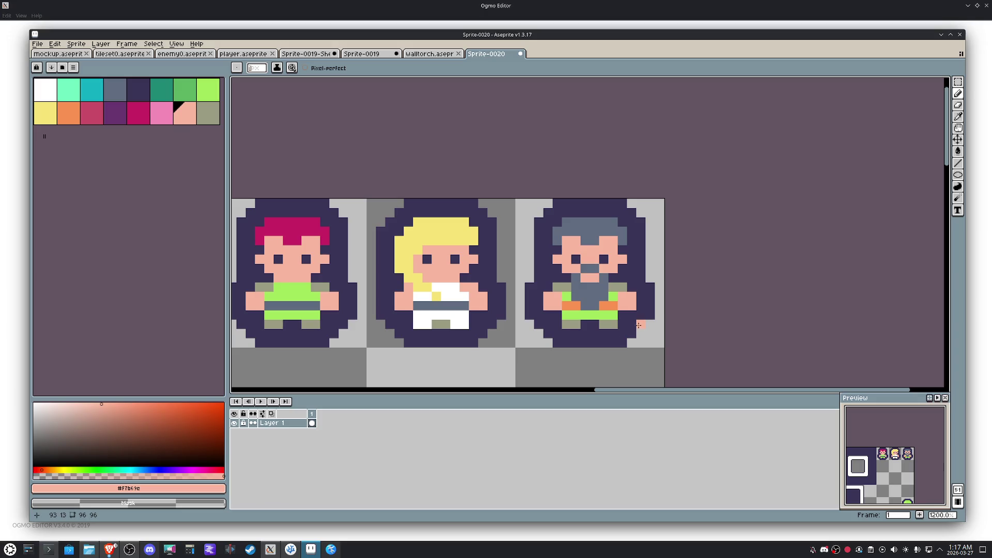
scroll(641, 296, "up", 2)
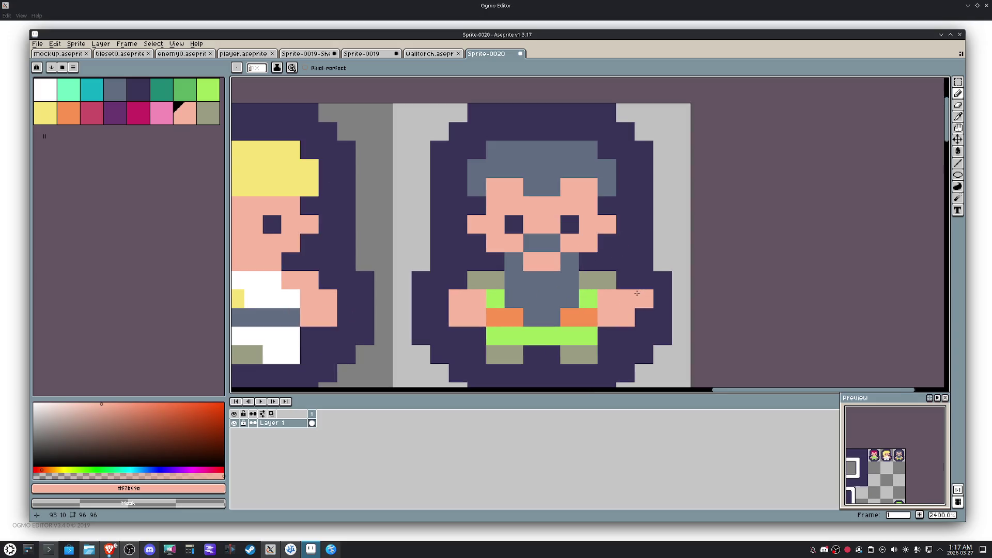
Step: Bucket-fill the remaining olive and green body pixels purple
left_click(115, 112)
key("g")
left_click(597, 279)
left_click(588, 336)
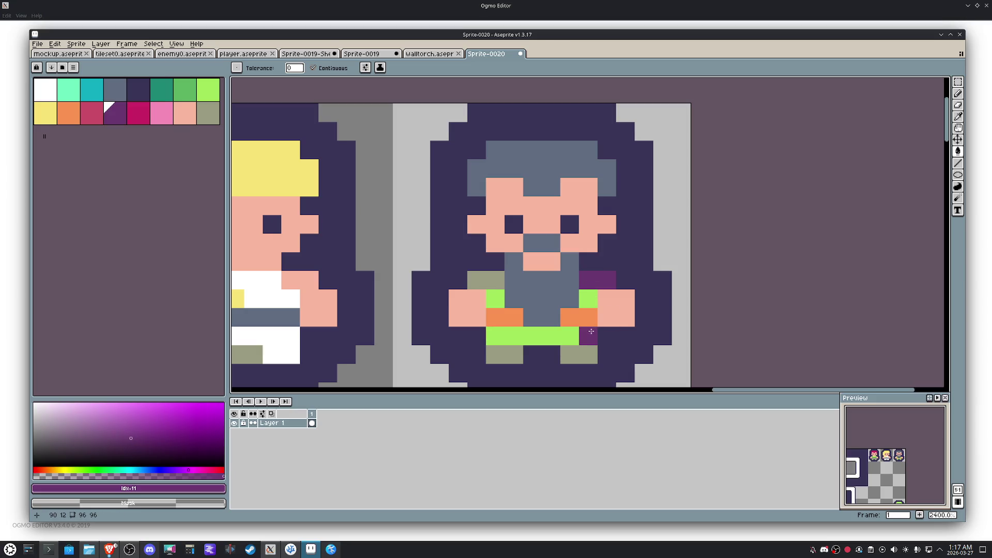
left_click(570, 335)
left_click(495, 298)
left_click(587, 298)
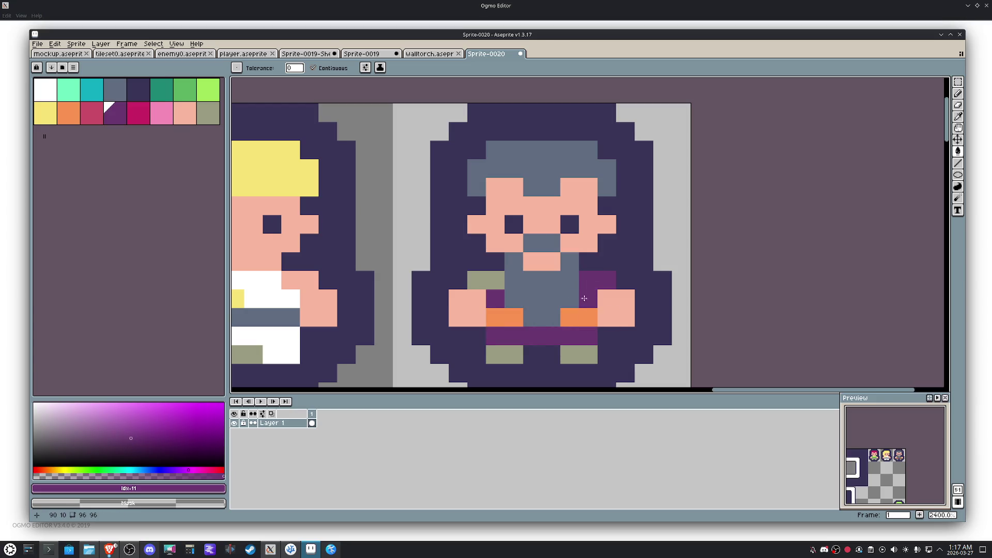
left_click(482, 279)
key("b")
left_click(571, 284)
scroll(575, 285, "down", 3)
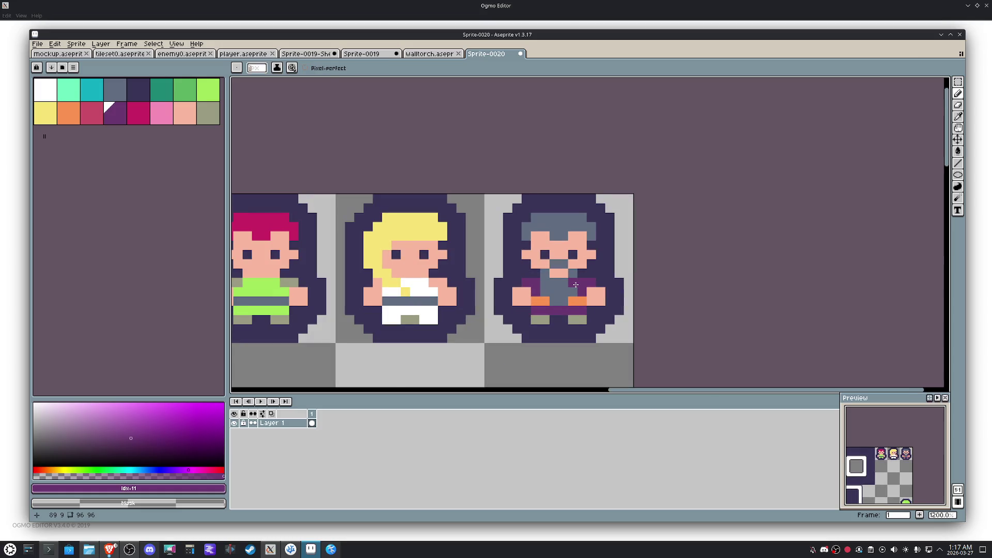
scroll(583, 256, "up", 1)
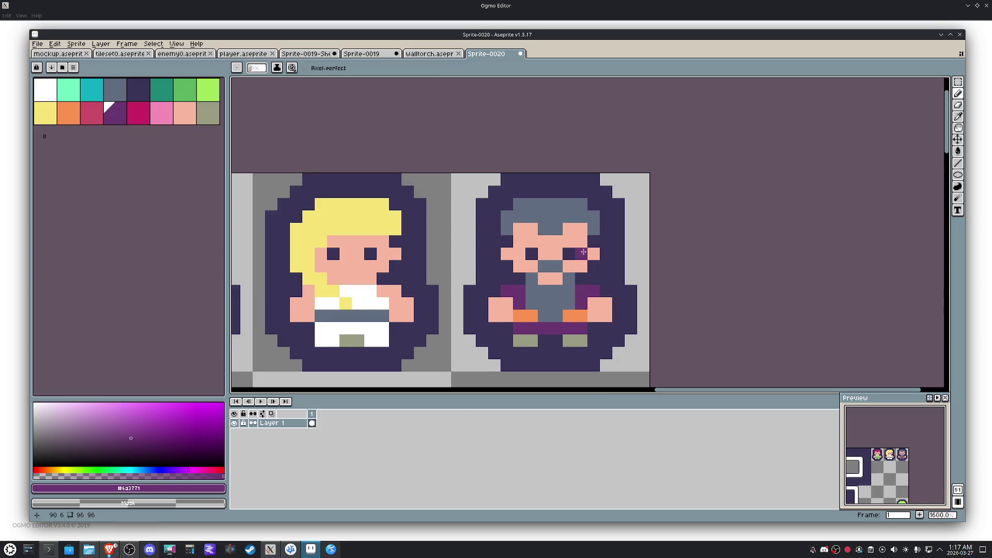
Step: Pencil the headband and hat top purple, undoing stray pixels at the left edge
left_click_drag(596, 226, 521, 225)
left_click(594, 215)
left_click_drag(588, 209, 524, 205)
left_click(495, 230)
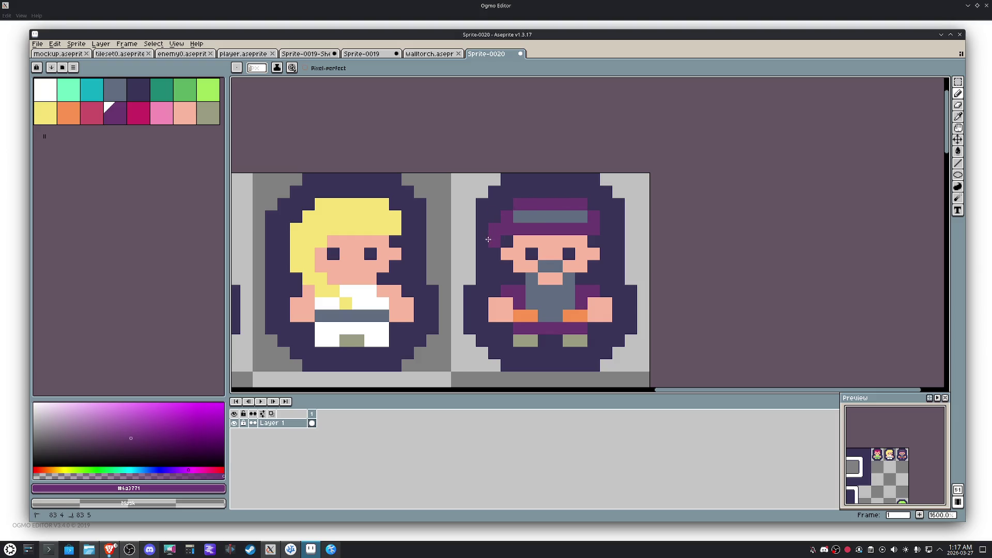
key("ctrl+z")
key("ctrl+z")
left_click(507, 205)
left_click(470, 229)
key("ctrl+z")
left_click(483, 241)
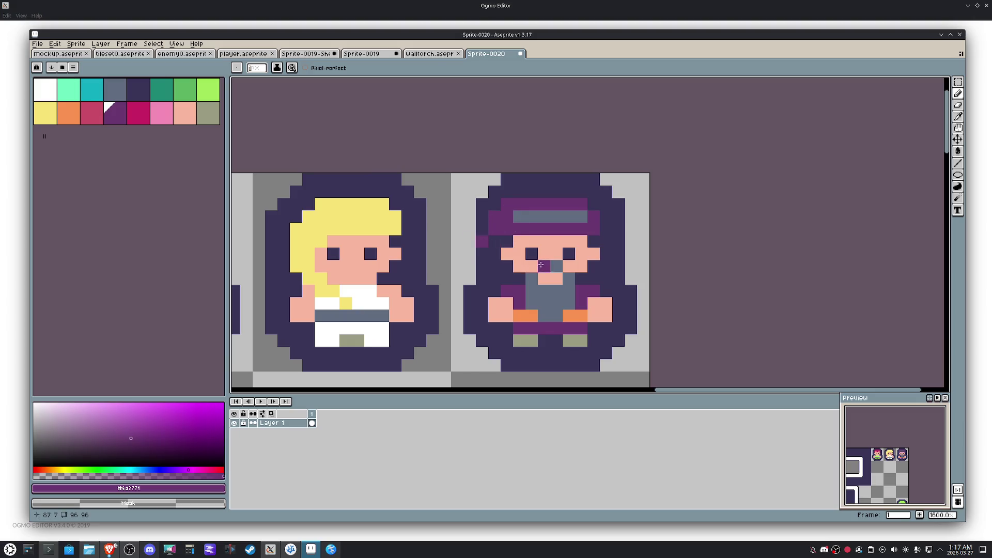
Step: Turn the hat's grey band purple, extend it down over the face, then sample peach for skin
key("i")
left_click(583, 216)
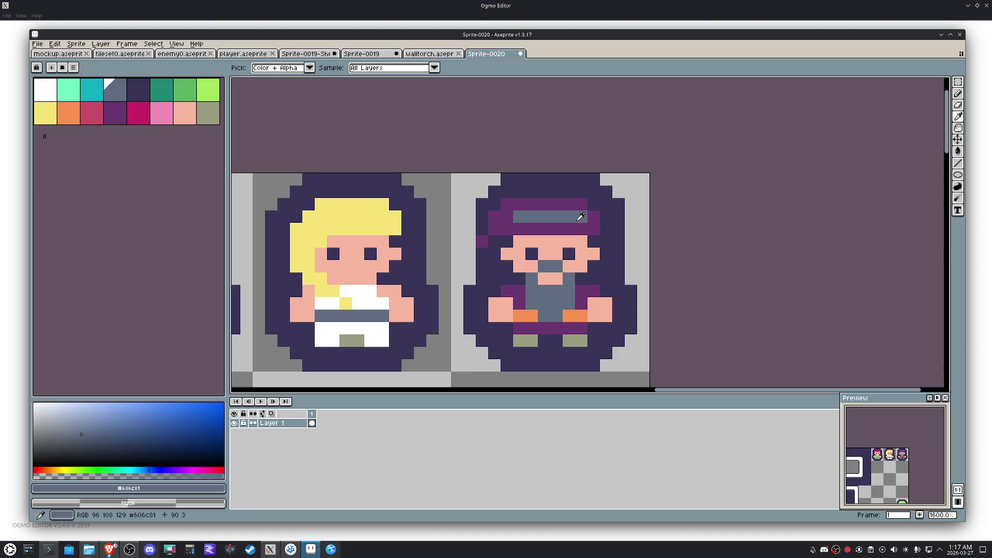
left_click(593, 218)
key("b")
left_click_drag(582, 217, 532, 217)
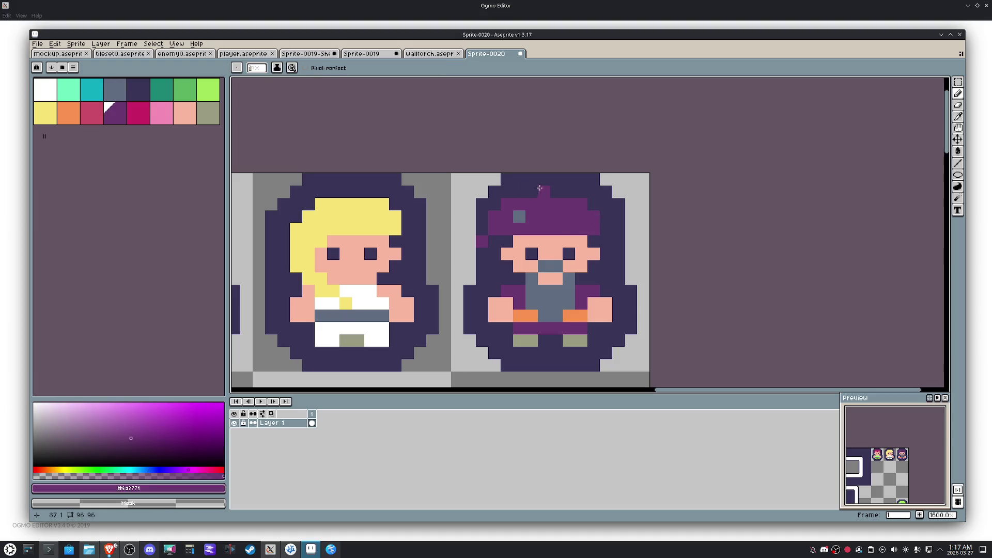
left_click_drag(596, 241, 513, 241)
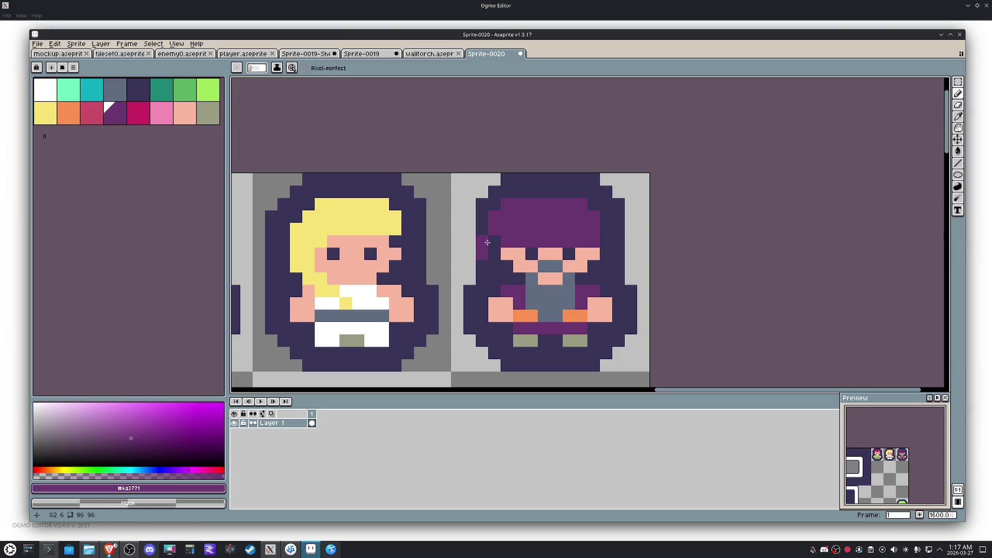
left_click_drag(477, 246, 477, 251)
key("i")
left_click(588, 248, "alt")
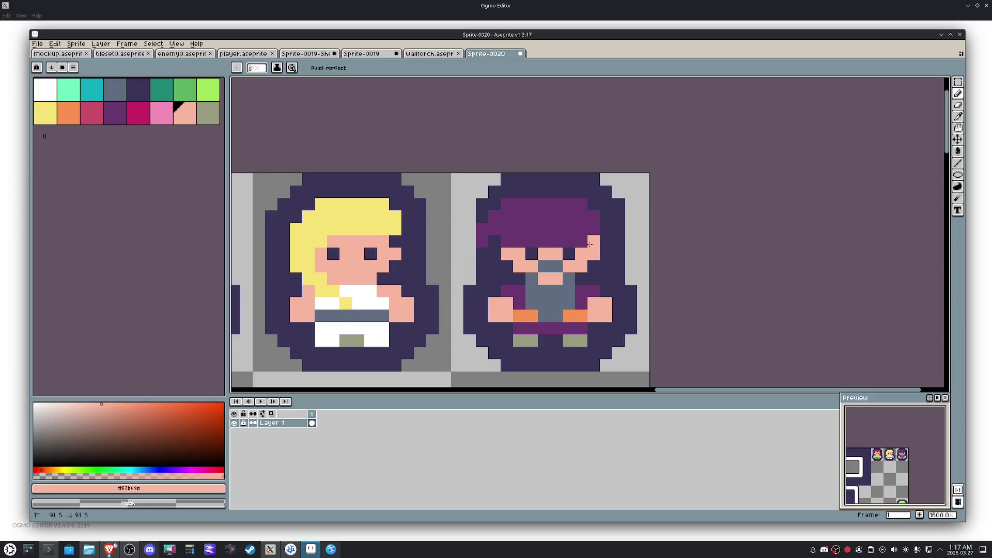
scroll(637, 239, "down", 3)
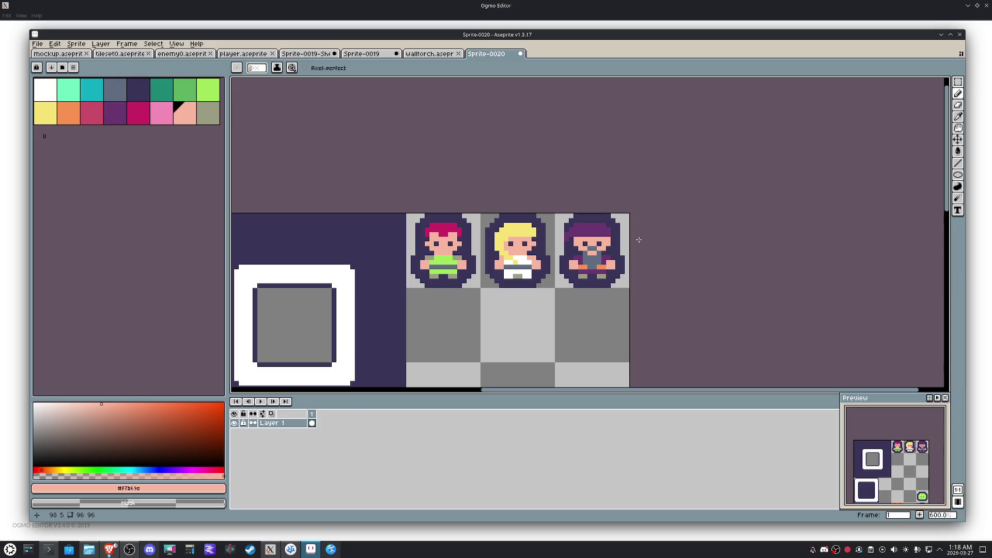
Step: Select the third sprite's tile and clear its existing dark outline
key("m")
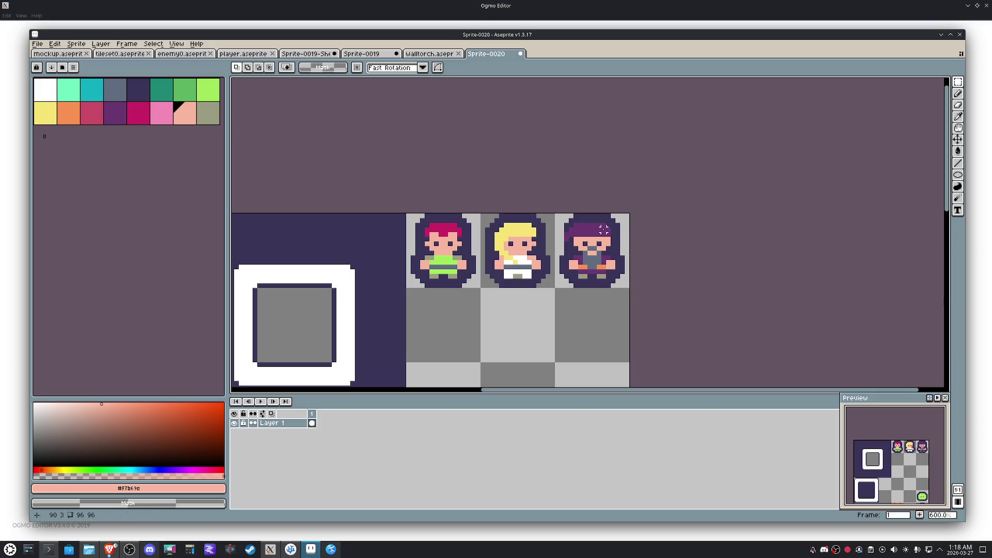
left_click(603, 229, "alt")
left_click_drag(605, 232, 621, 238)
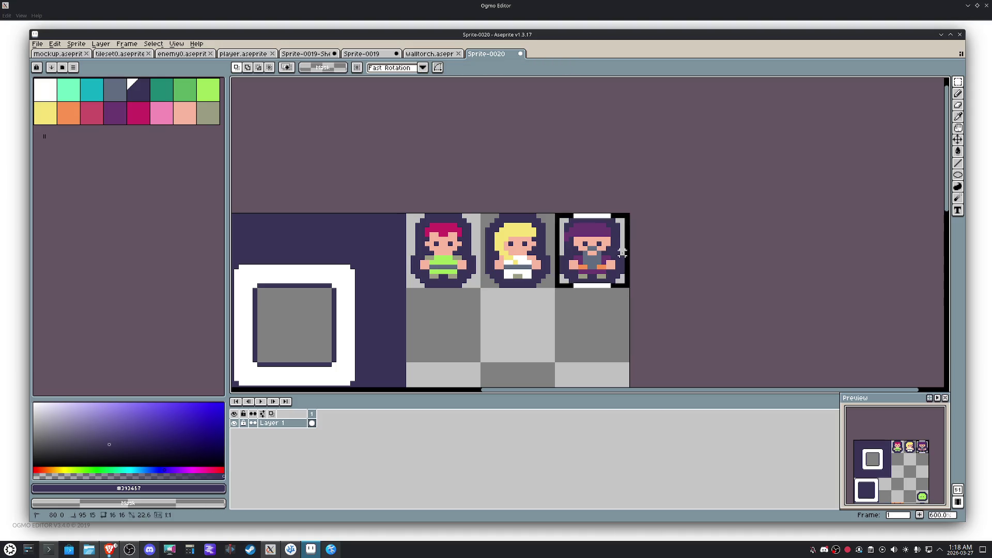
key("g")
left_click(622, 243)
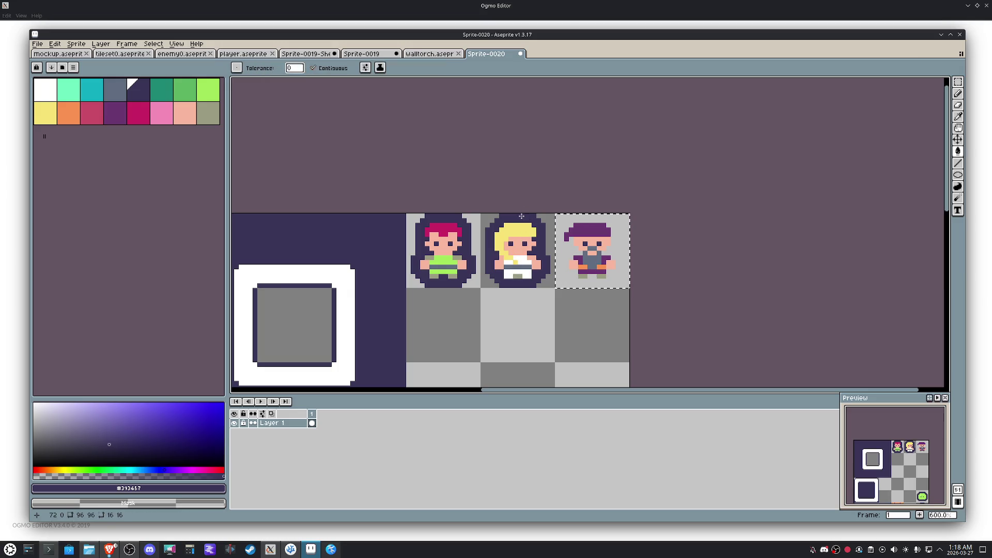
Step: Apply the Outline effect with the square matrix in dark purple, undoing trial corner fills
key("shift+o")
left_click(688, 204)
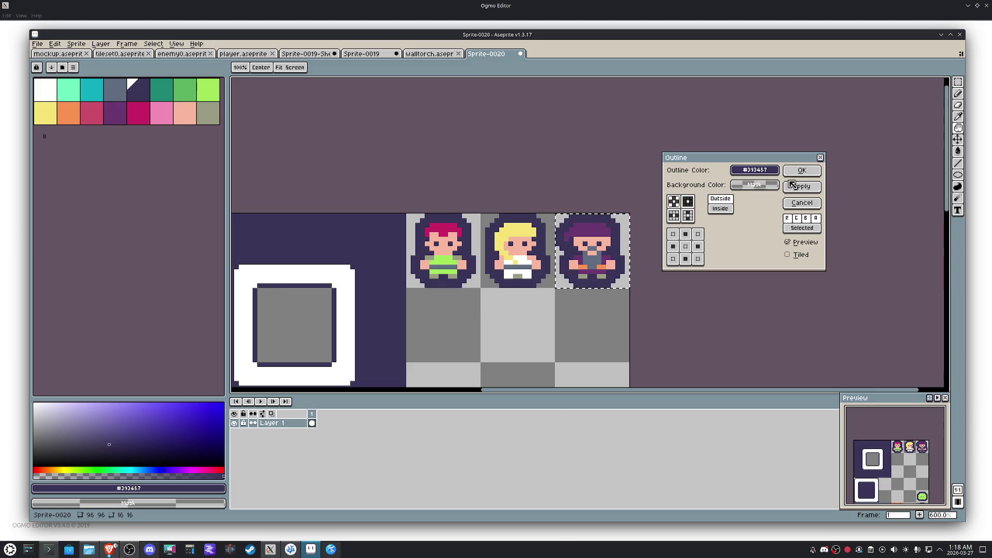
left_click(802, 170)
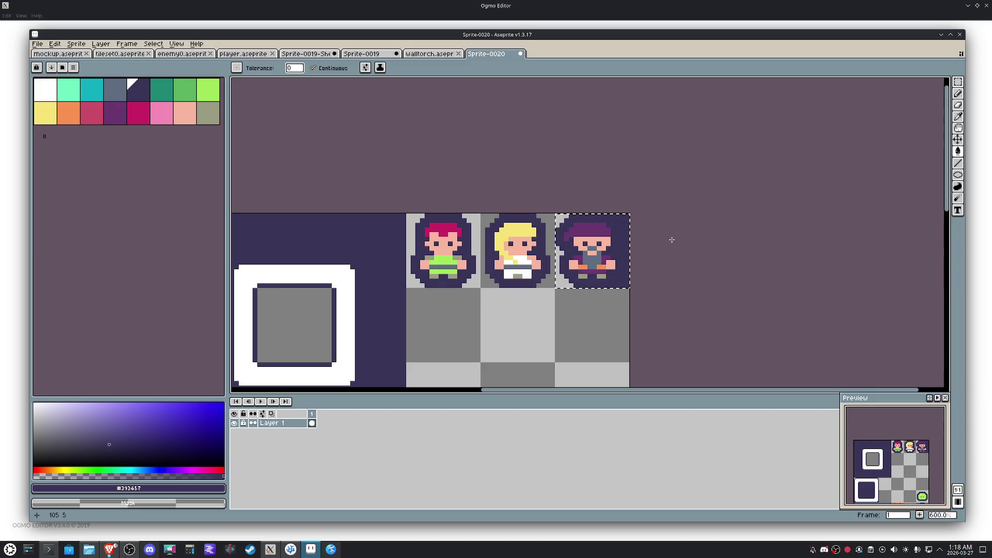
key("ctrl+z")
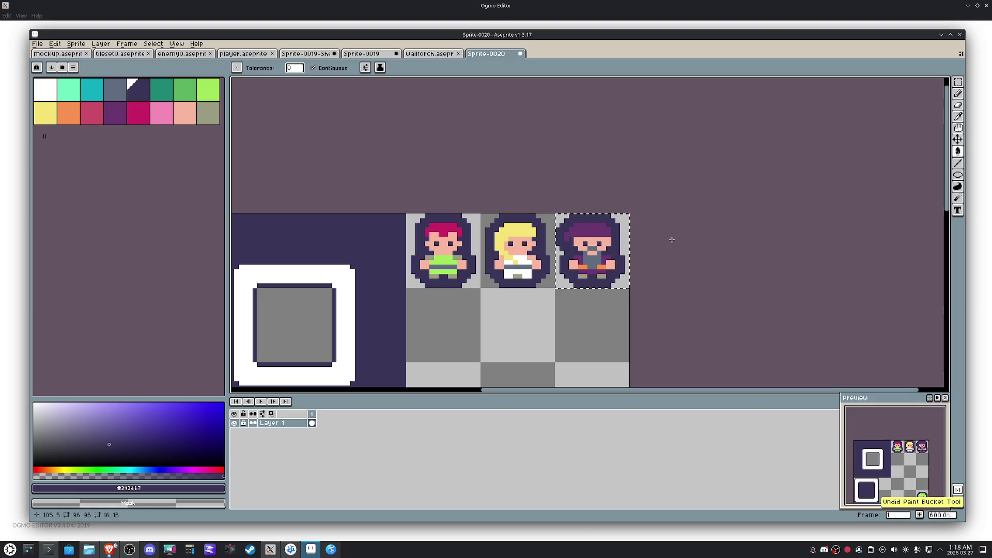
left_click(672, 241)
key("ctrl+z")
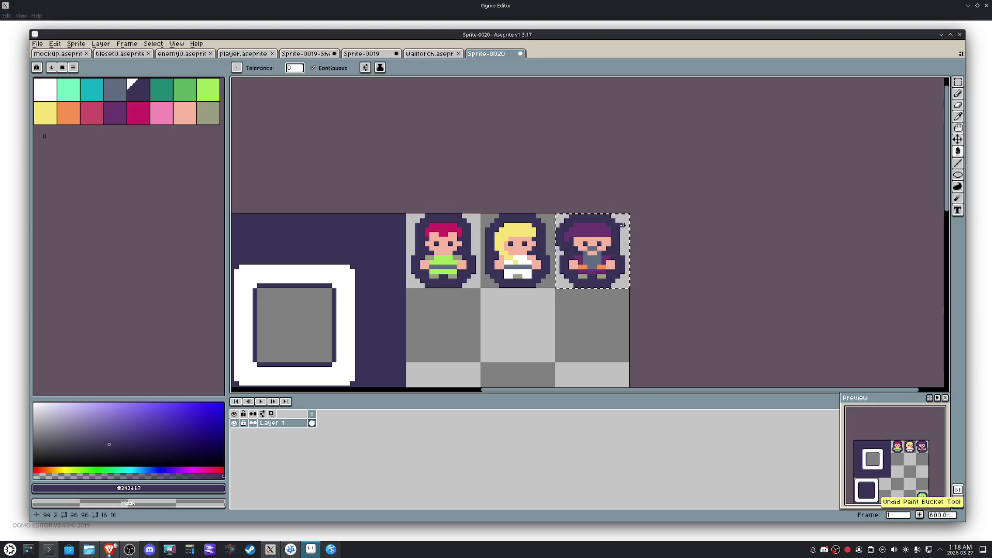
key("ctrl+t")
key("Return")
scroll(608, 242, "up", 1)
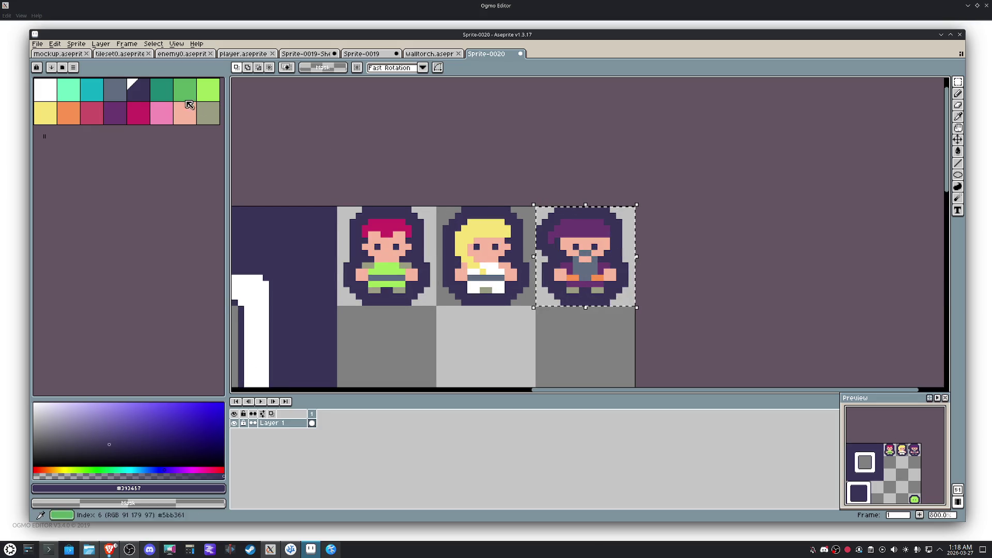
Step: Fill the third sprite's hair teal (after undoing a crimson try) and paint shoulders and belt teal
left_click(138, 112)
key("g")
left_click(583, 224)
scroll(582, 224, "up", 1)
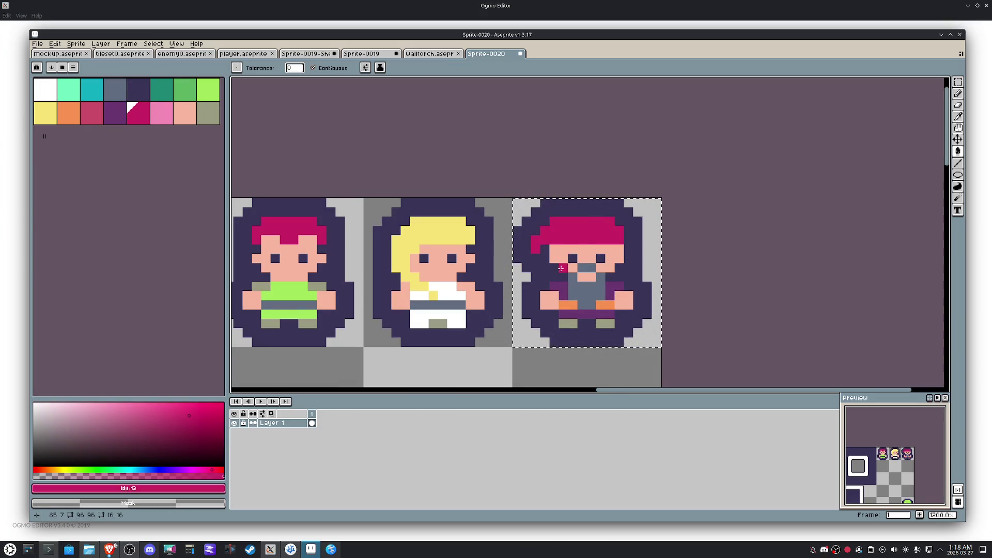
key("ctrl+z")
left_click(92, 89)
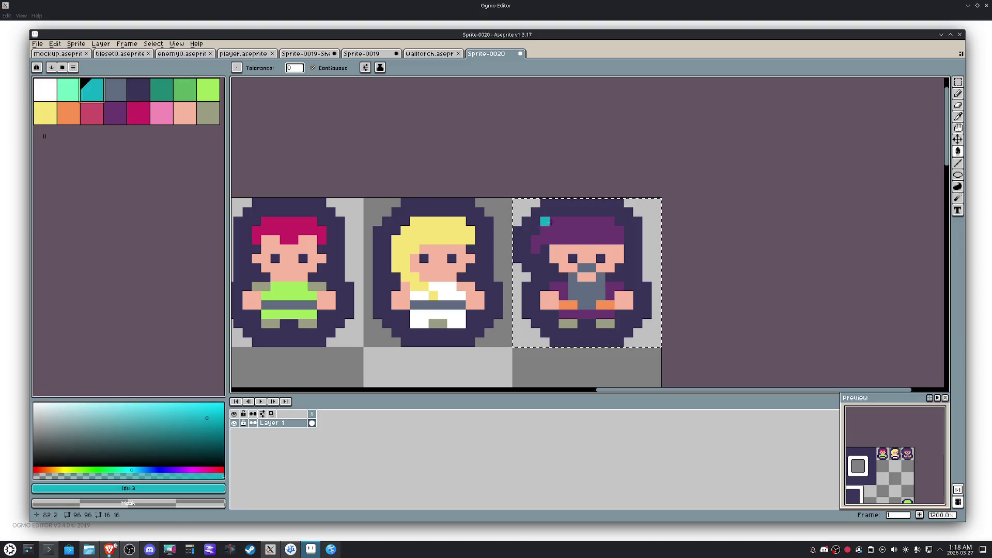
left_click(575, 229)
mouse_move(560, 285)
left_mouse_down()
mouse_move(572, 311)
mouse_move(600, 313)
mouse_move(604, 286)
mouse_move(613, 305)
mouse_move(560, 305)
left_mouse_up()
Step: Try mint highlight pixels and a mint hat fill, then undo them
left_click(47, 114)
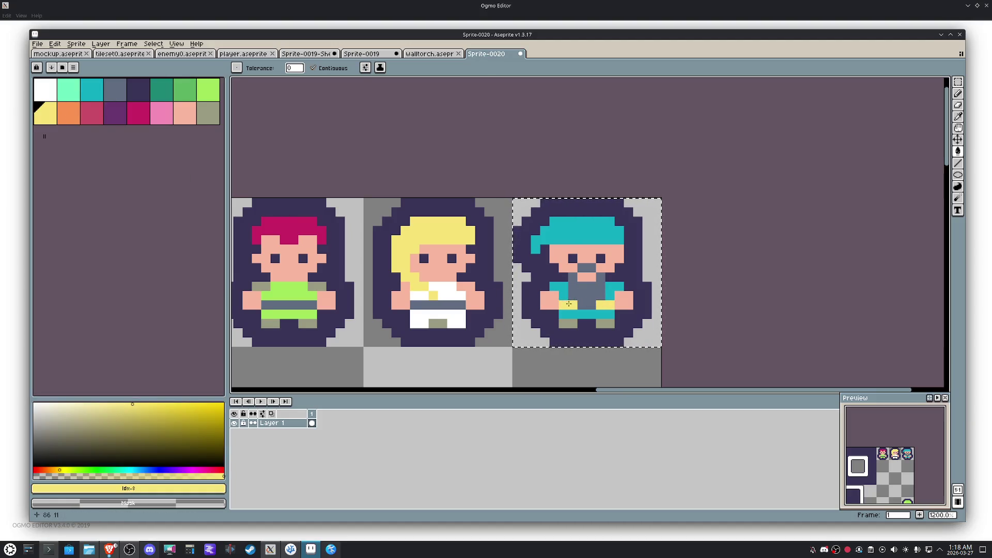
left_click(45, 90)
key("b")
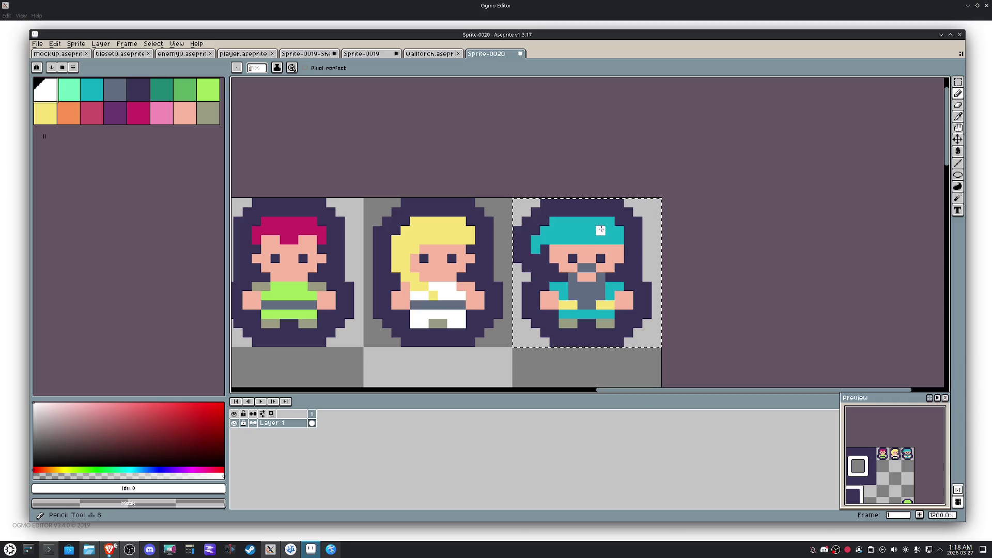
left_click(68, 91)
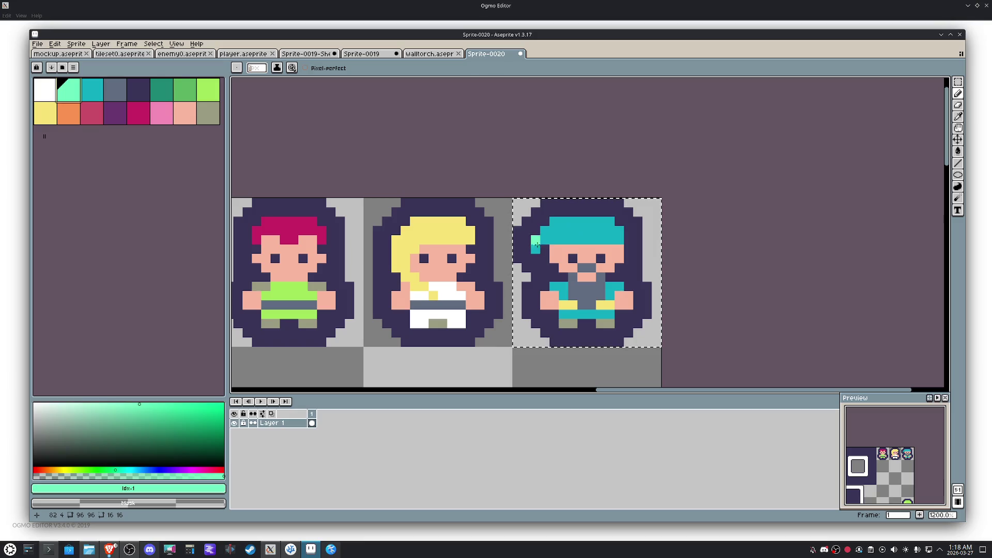
left_click_drag(554, 237, 561, 224)
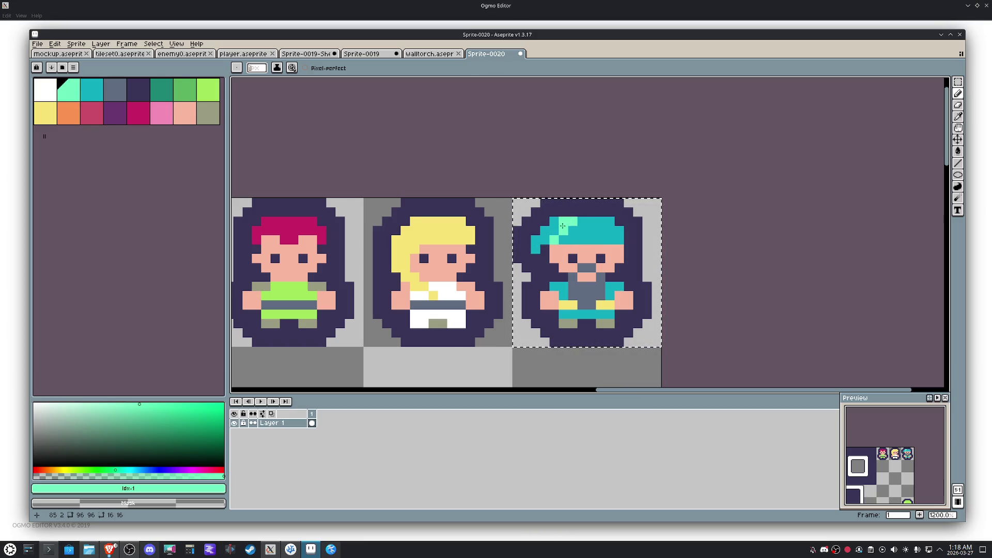
key("g")
left_click(583, 230)
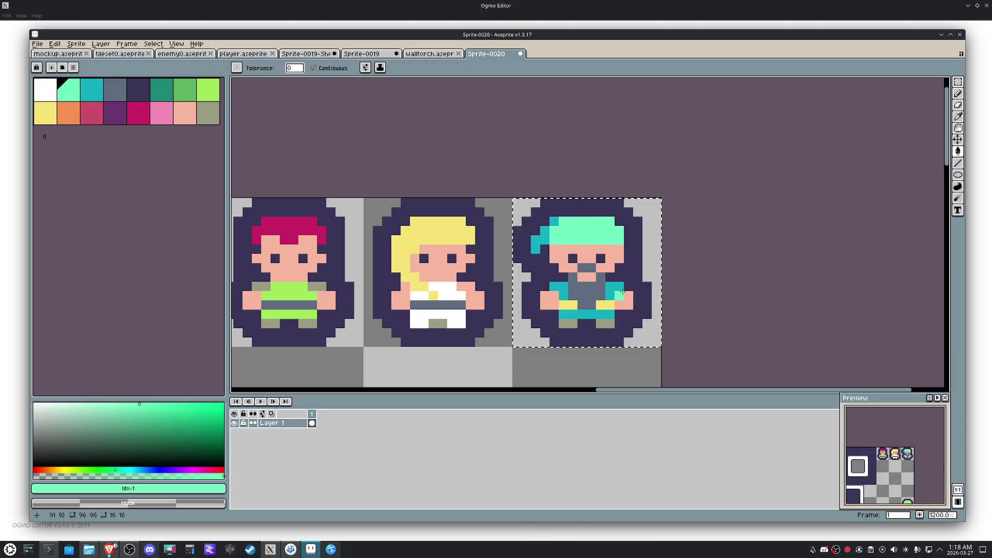
key("v")
key("ctrl+z")
key("ctrl+z")
key("ctrl+z")
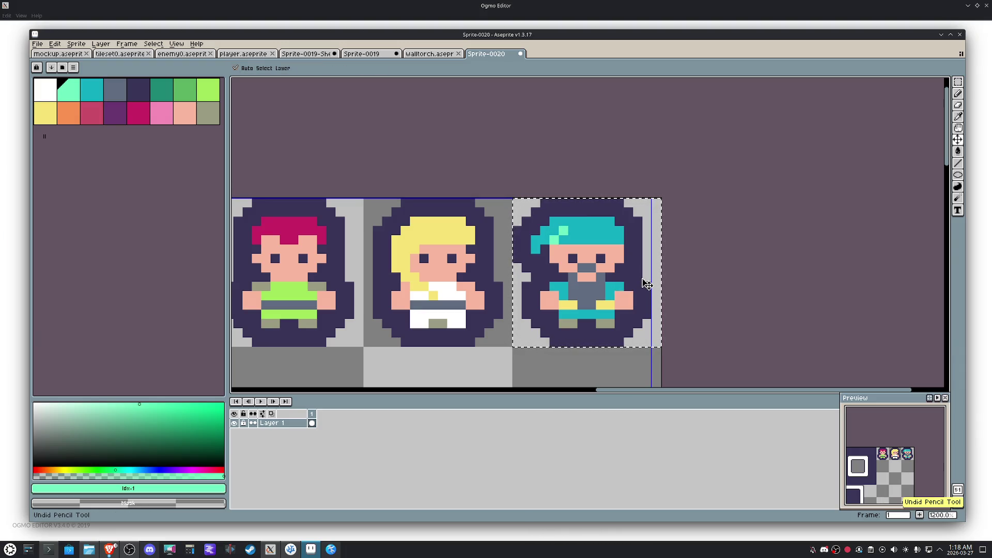
key("ctrl+z")
Step: Refill the hat and pencil mint highlight pixels on its top and right side
key("g")
left_click(577, 231)
key("ctrl+z")
key("v")
key("b")
left_click(572, 227)
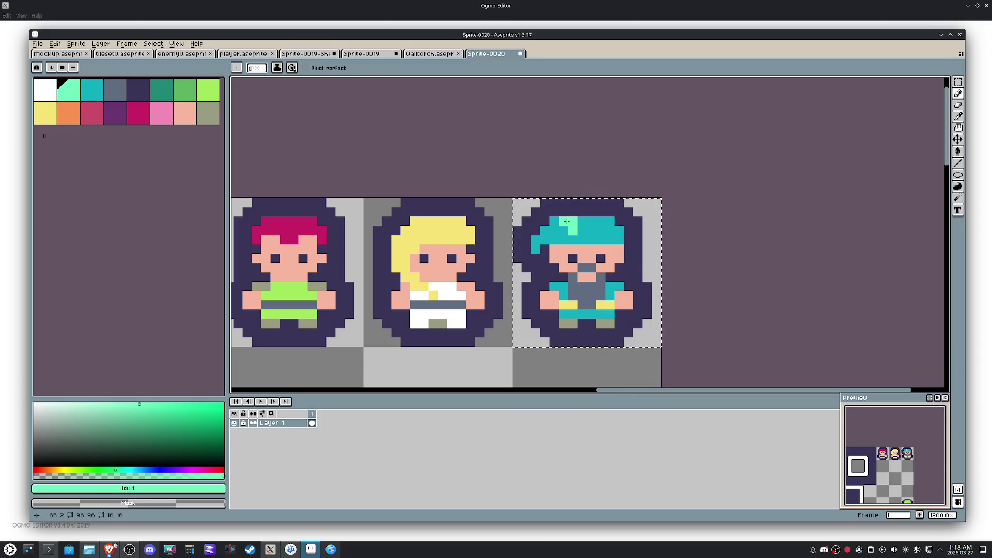
left_click(577, 221, "alt")
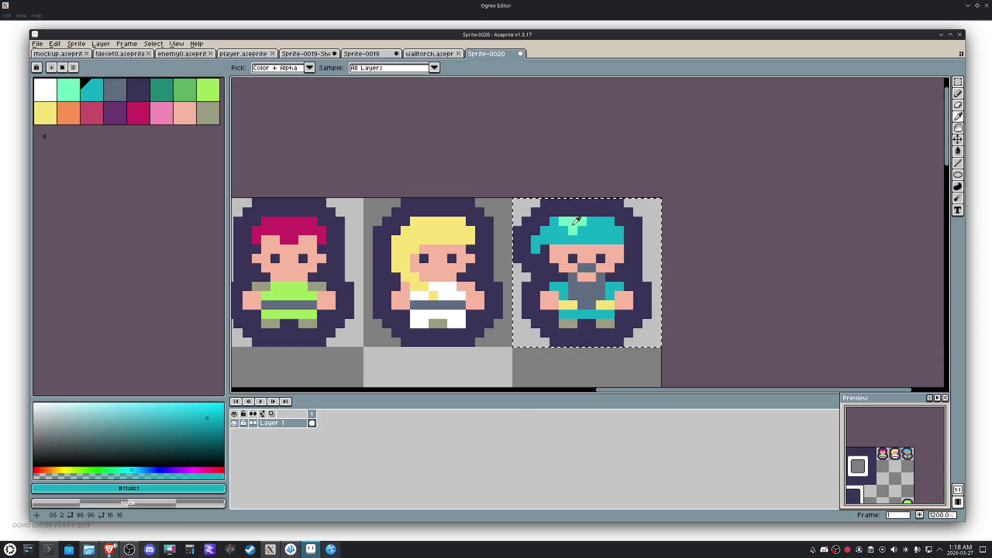
left_click(576, 222, "alt")
left_click_drag(620, 231, 609, 240)
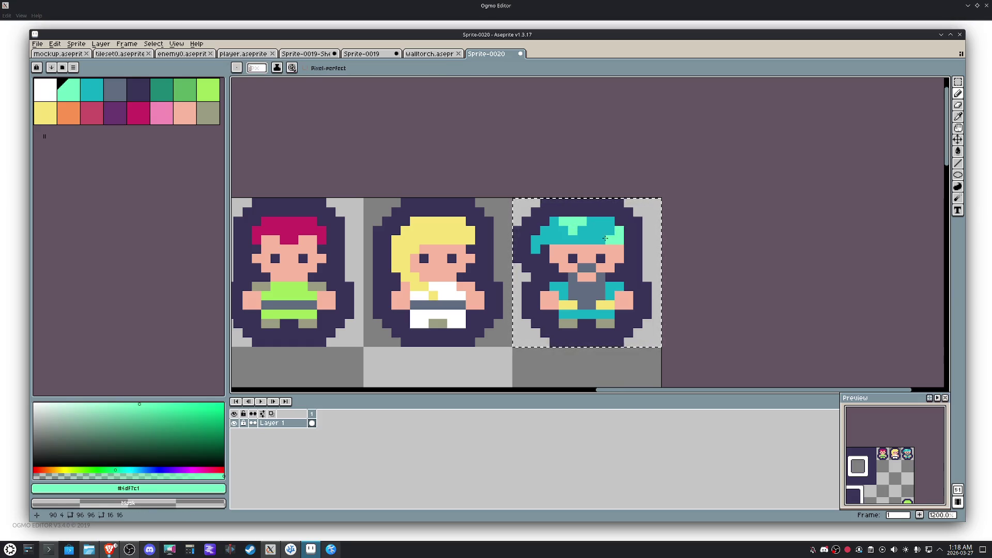
Step: Add mint pixels to the belt and shirt edge, then a grey-blue brow and a teal hair fix
left_click_drag(609, 314, 587, 314)
left_click(559, 296)
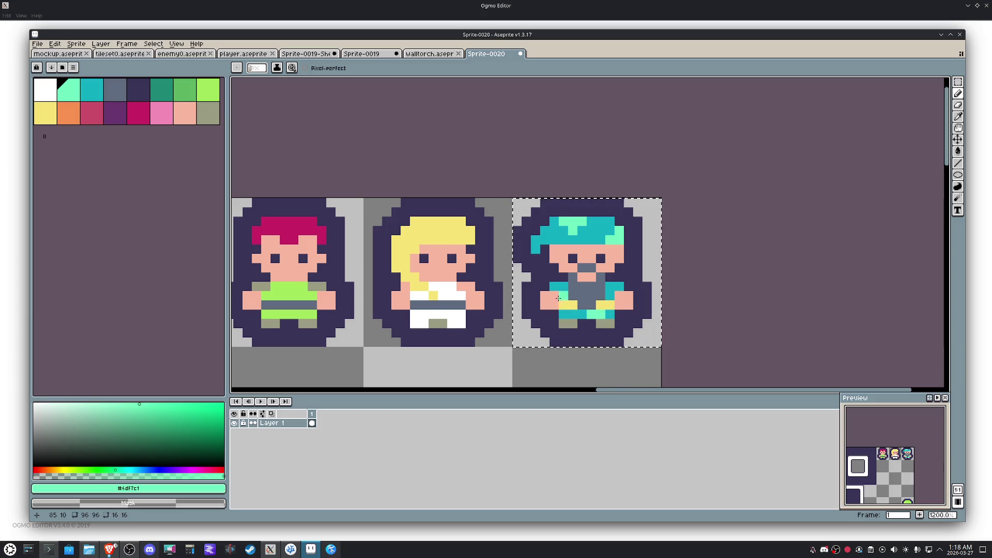
left_click(560, 288)
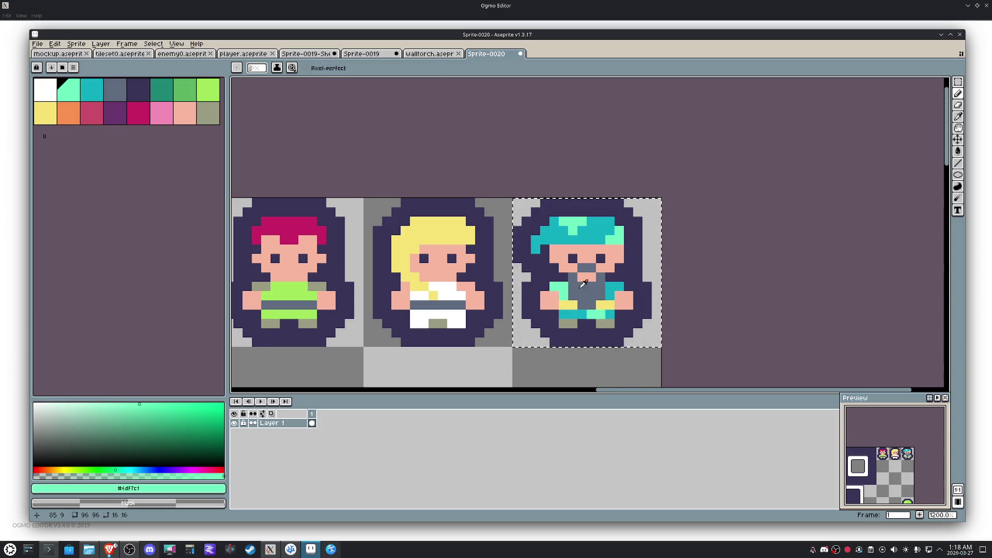
left_click(616, 288, "alt")
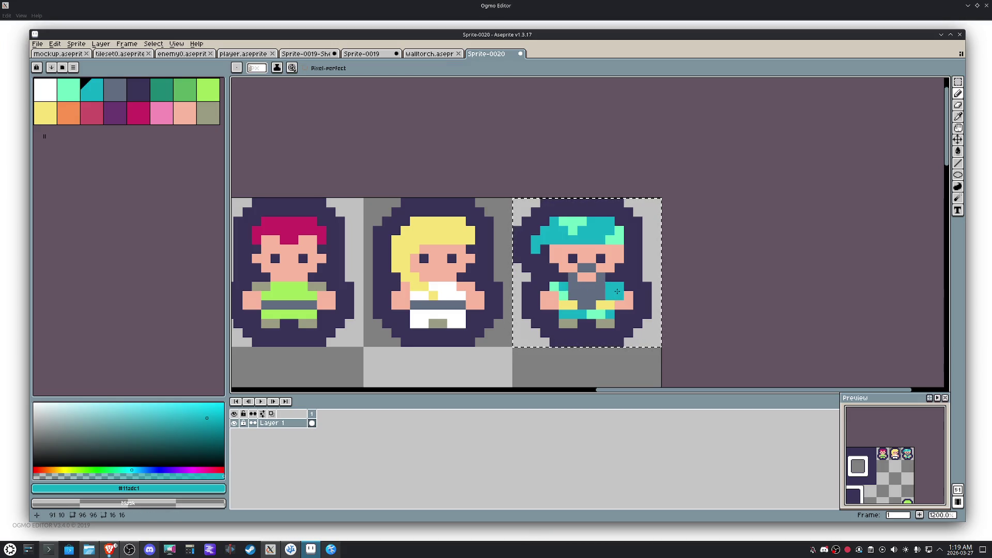
left_click(301, 237, "alt")
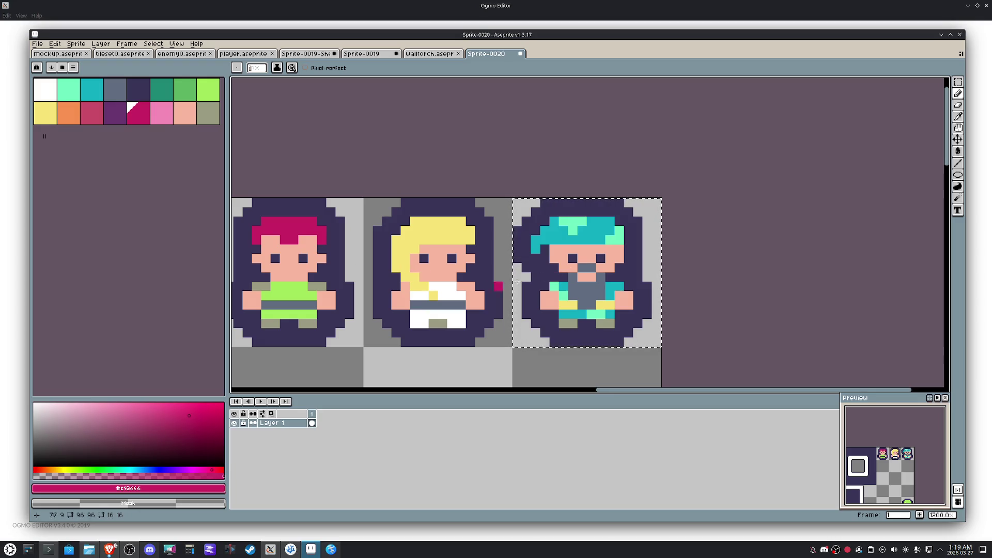
left_click(595, 243, "alt")
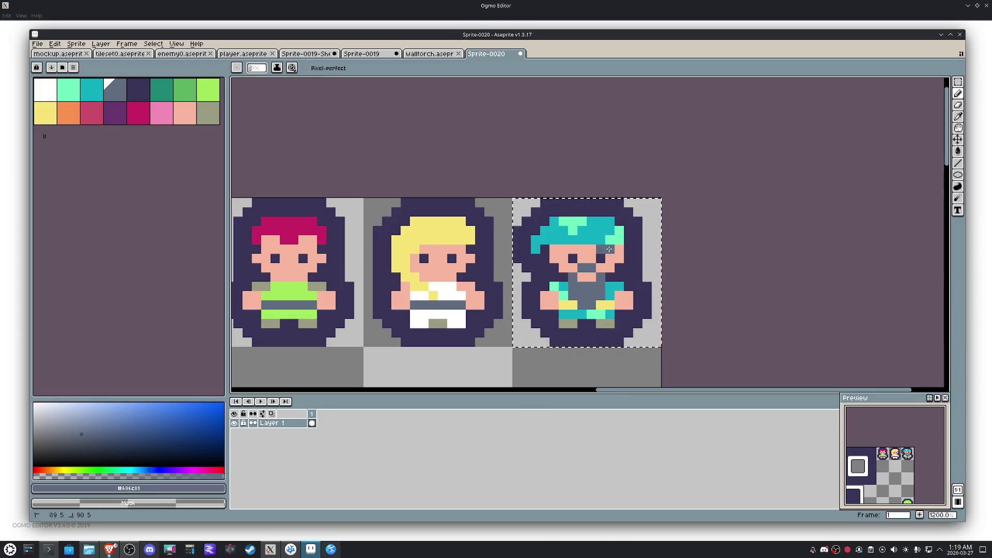
left_click(568, 242)
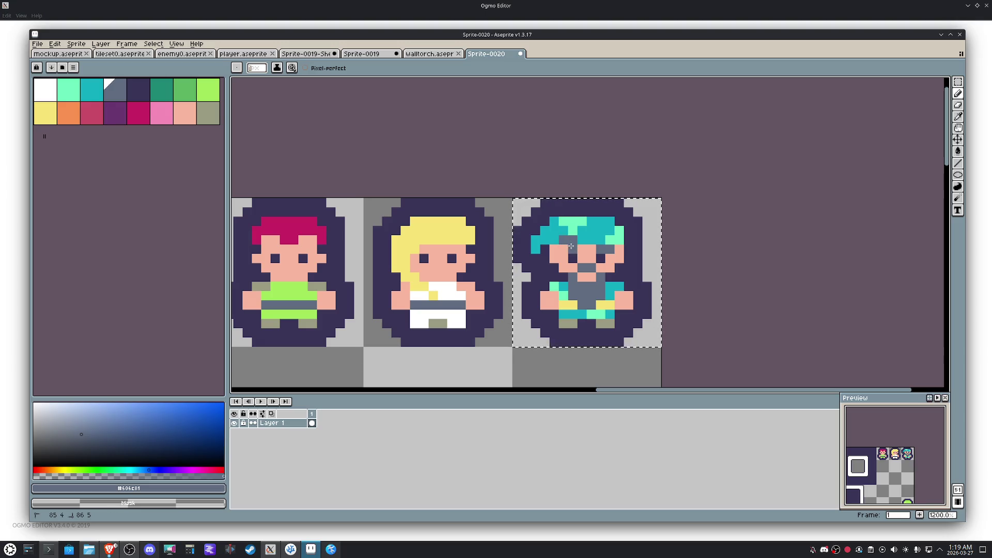
left_click(581, 239, "alt")
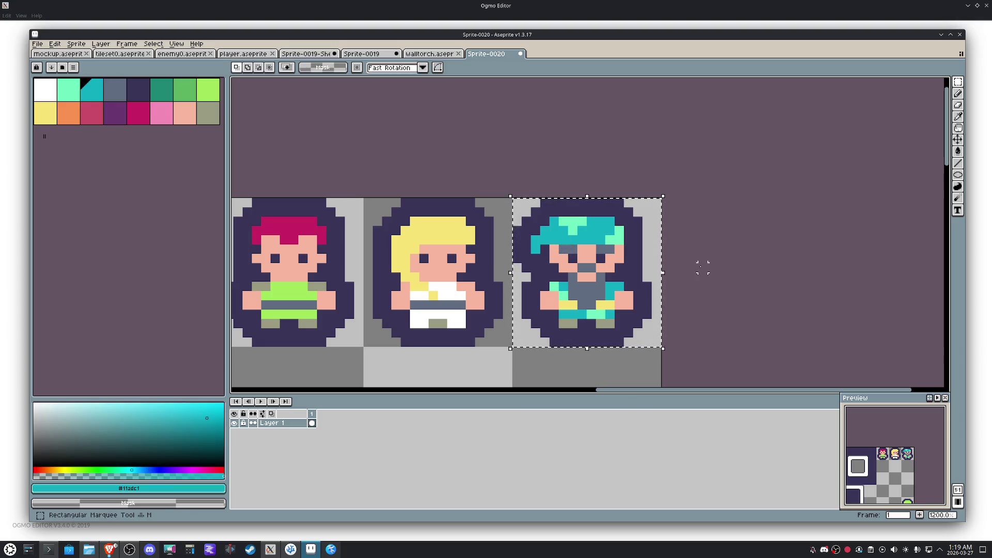
Step: Add an orange pixel by the blonde's brow and paint magenta eyebrows on the red-haired sprite
left_click(75, 117)
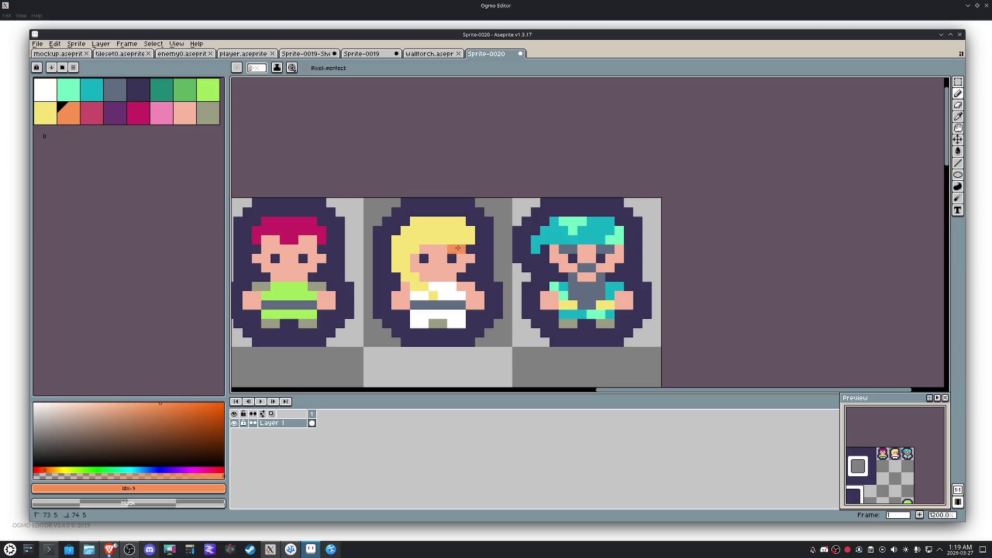
left_click(427, 251)
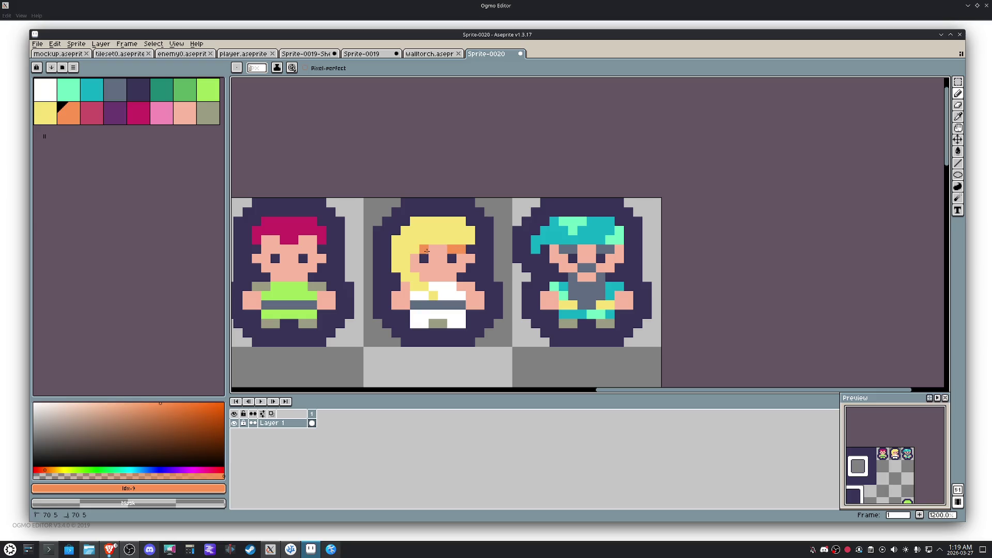
left_click(633, 249, "alt")
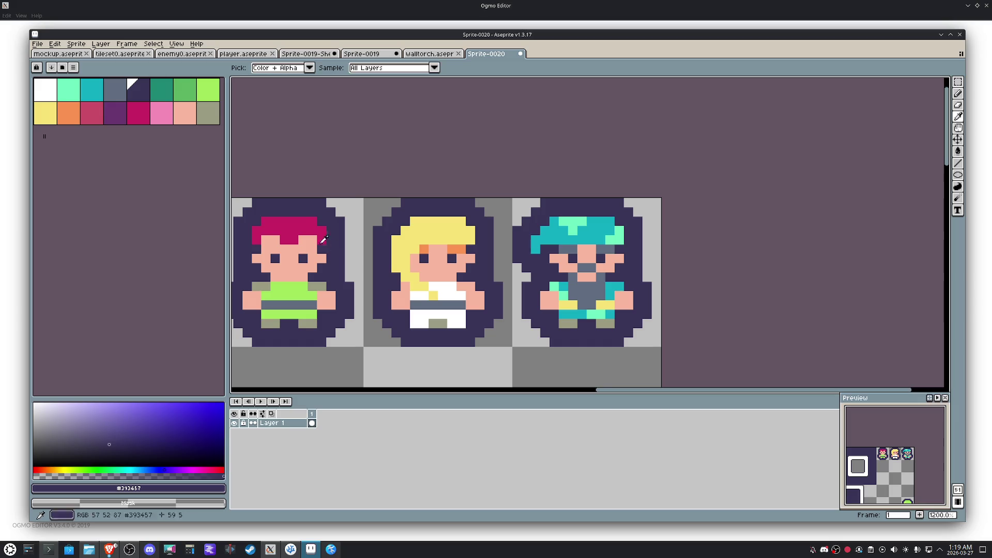
left_click(305, 250, "alt")
left_click_drag(305, 250, 312, 250)
left_click(276, 250)
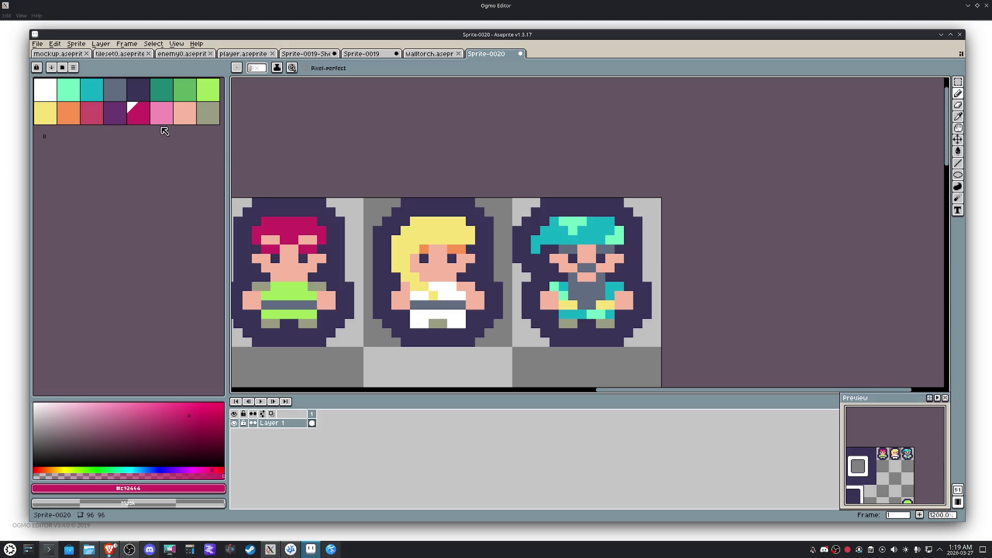
Step: Bucket-fill the red-haired sprite's hair dusty rose
left_click(95, 116)
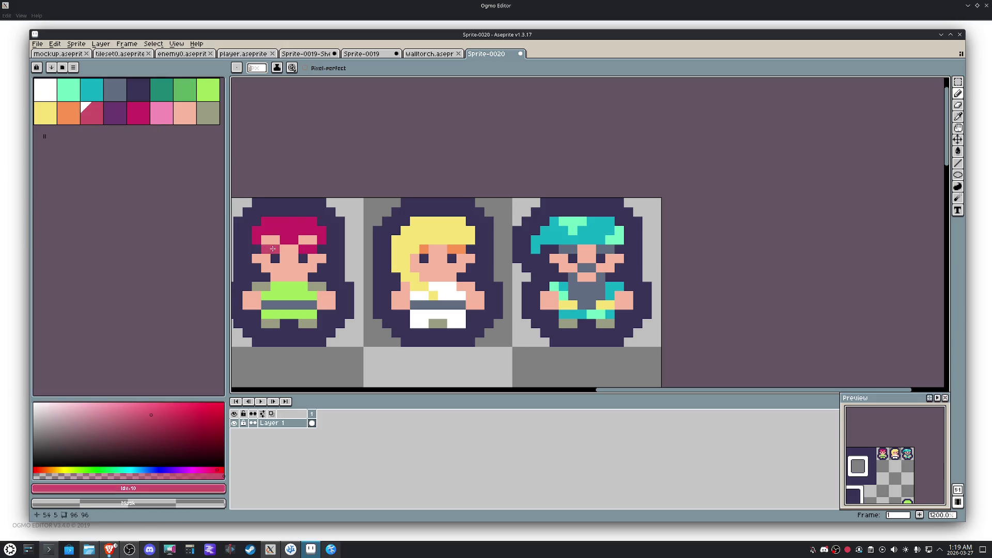
key("g")
left_click(309, 241)
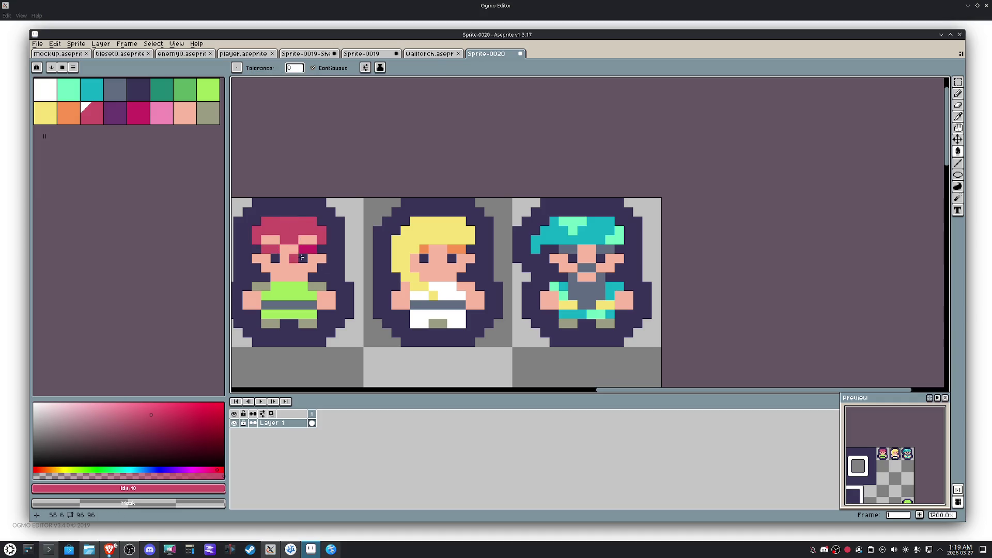
left_click(306, 249, "alt")
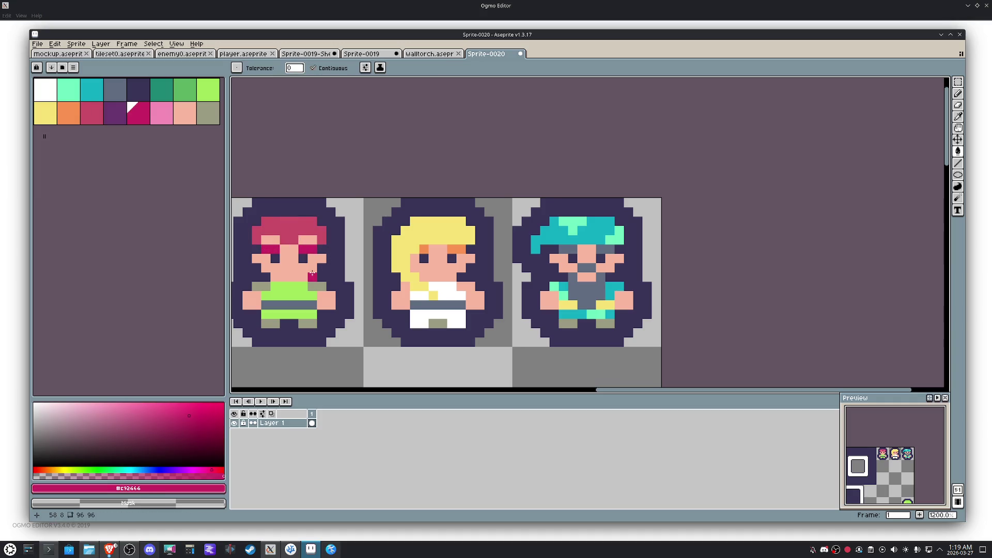
key("m")
scroll(451, 291, "down", 3)
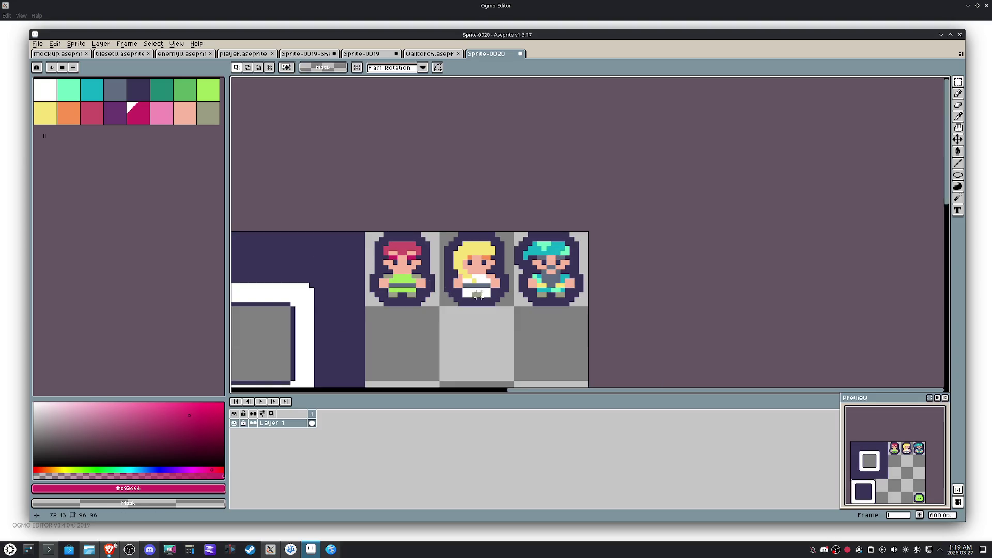
scroll(410, 255, "up", 1)
key("x")
key("b")
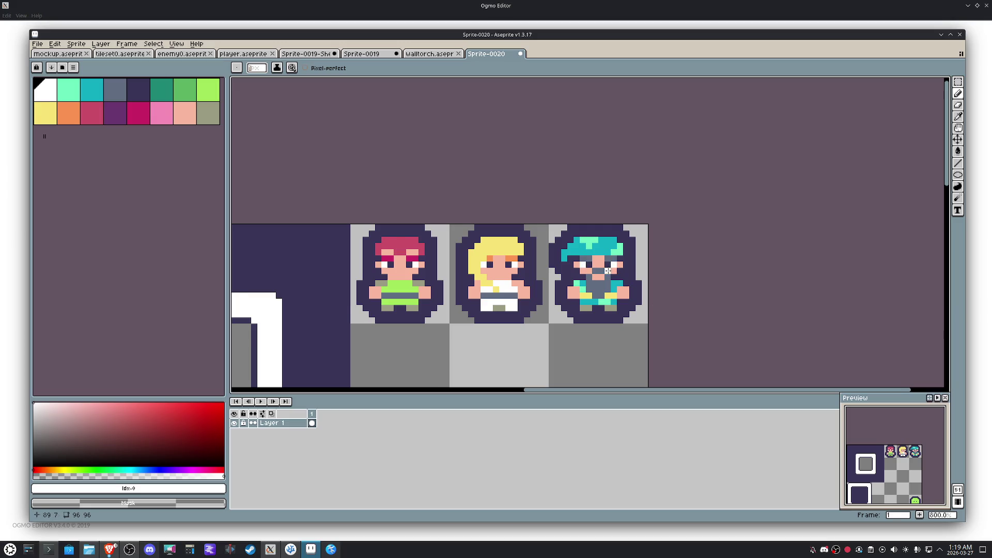
scroll(608, 272, "up", 1)
left_click(161, 113)
left_click(408, 246)
Step: Pencil pink blush on both of the blonde's cheeks, sampling purple and skin for touch-ups
left_click(421, 270)
left_click(358, 270)
key("i")
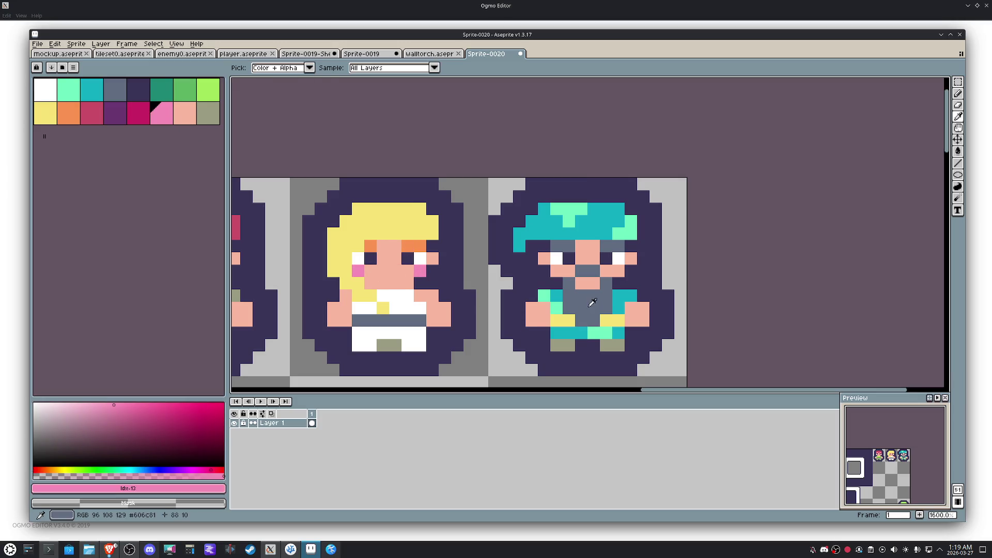
left_click(411, 258)
key("b")
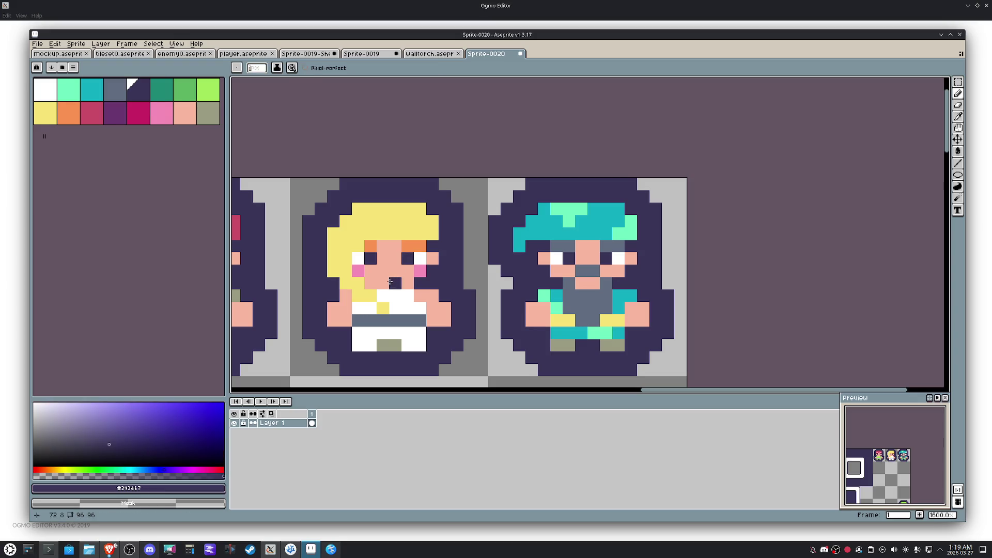
scroll(390, 280, "down", 2)
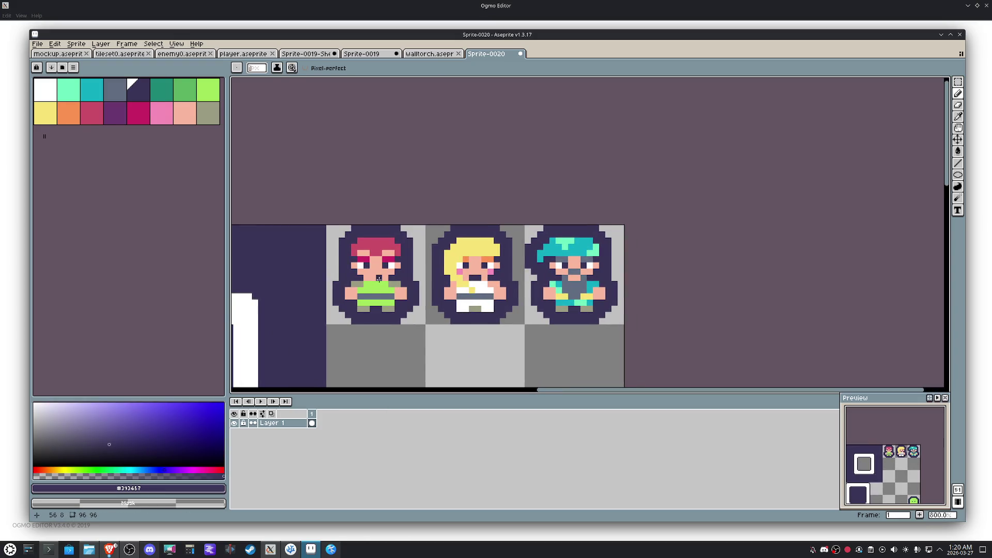
scroll(393, 316, "up", 1)
left_click(383, 278, "alt")
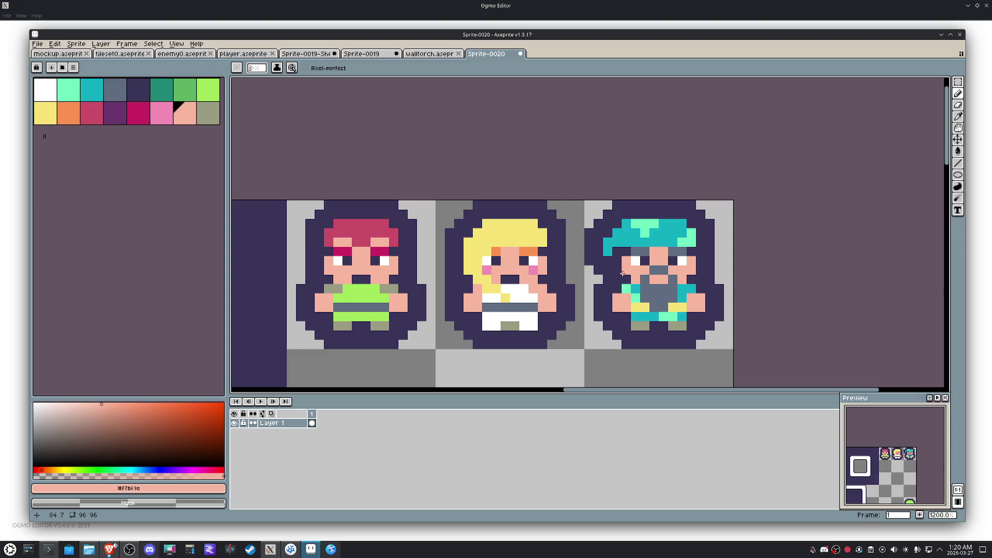
scroll(637, 303, "down", 3)
left_click_drag(638, 302, 574, 302)
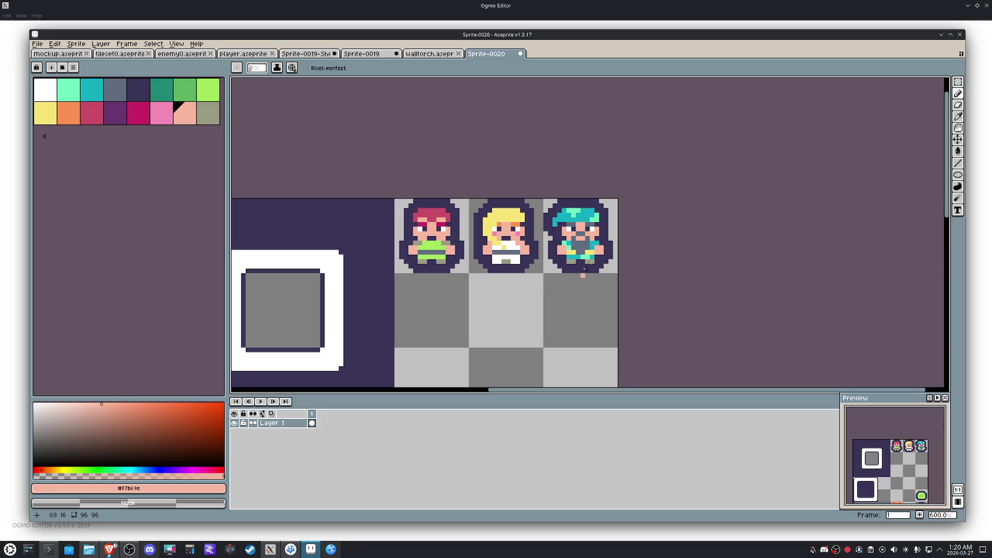
scroll(582, 235, "up", 3)
left_click(90, 115)
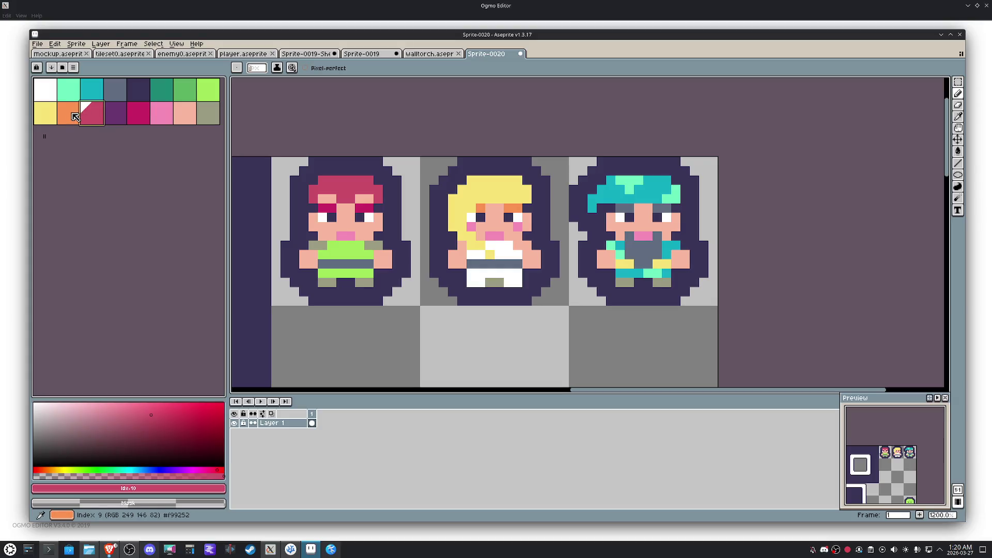
Step: Repaint the blonde's pink nose pixel in salmon skin colour
left_click(208, 114)
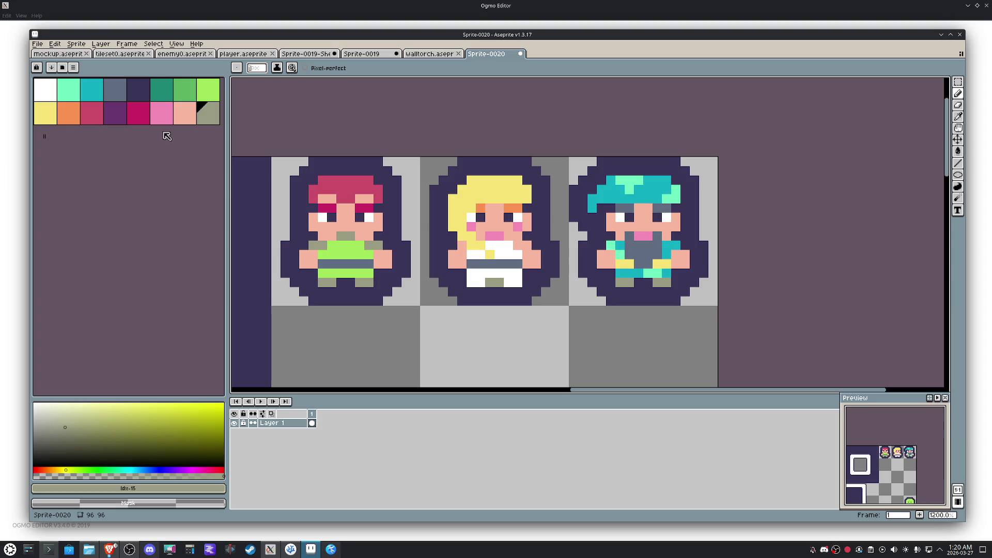
left_click(184, 114)
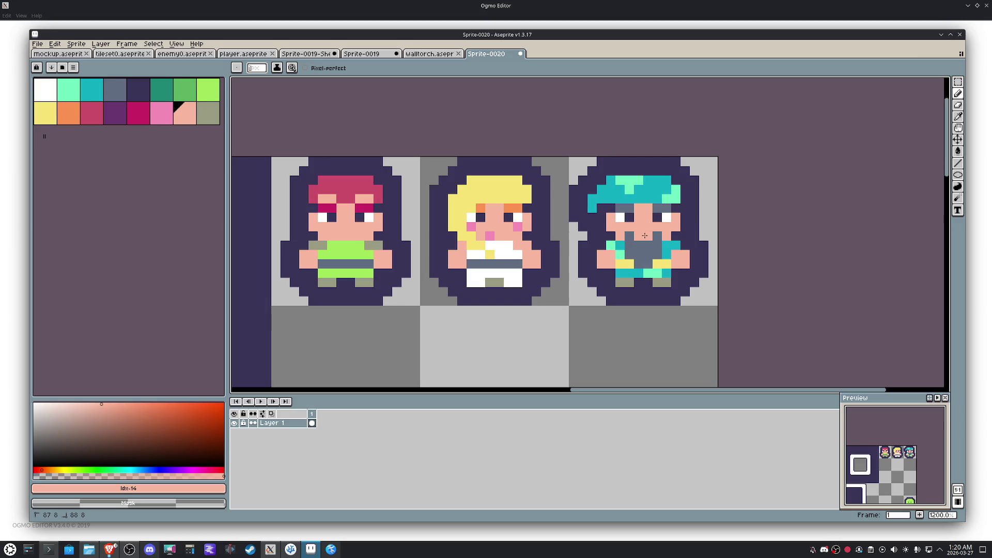
left_click(488, 233)
left_click(531, 247, "alt")
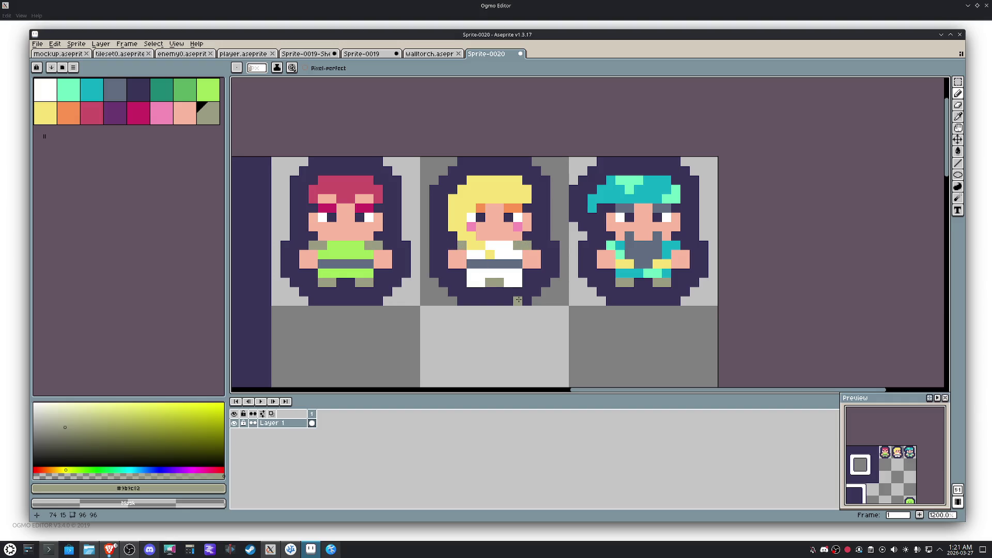
scroll(518, 300, "down", 3)
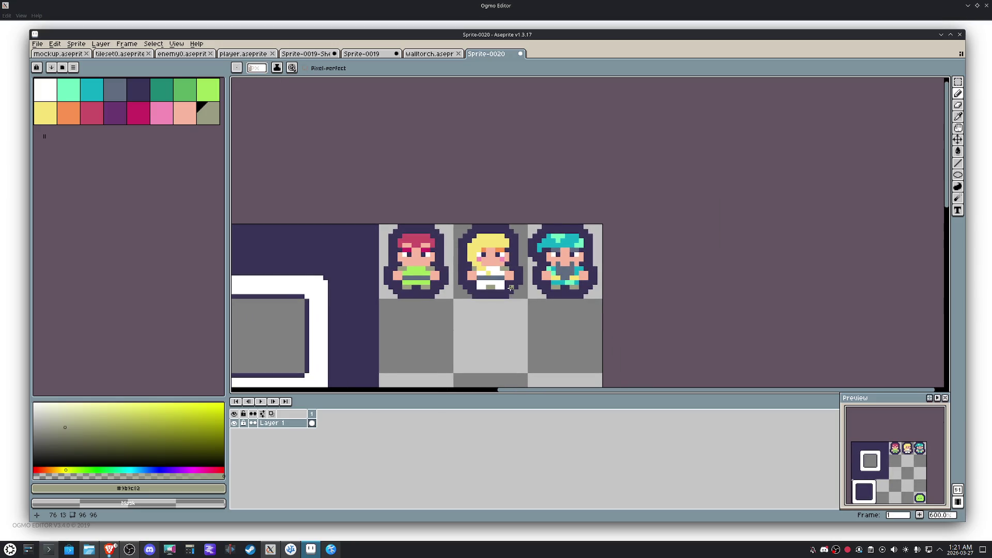
scroll(511, 264, "up", 1)
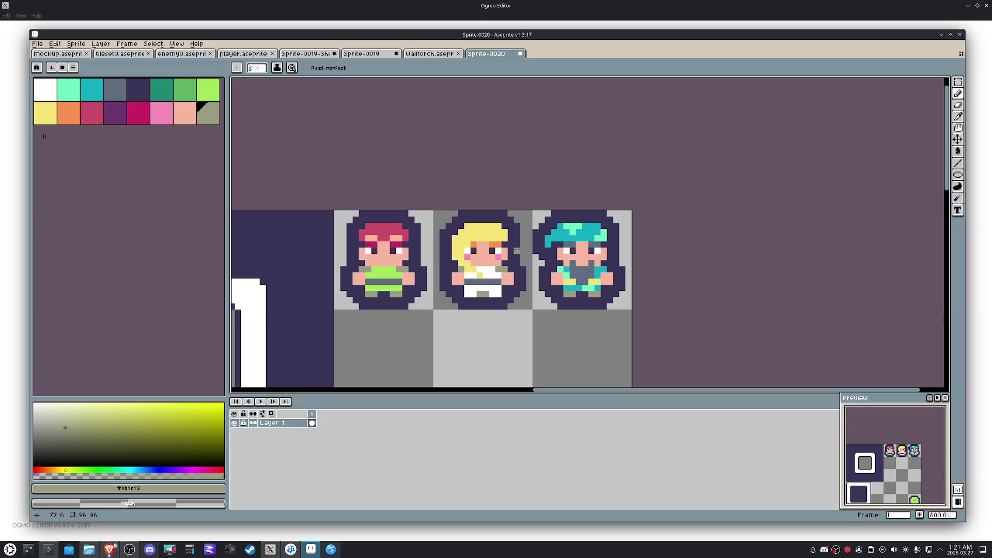
key("space")
scroll(534, 303, "down", 2)
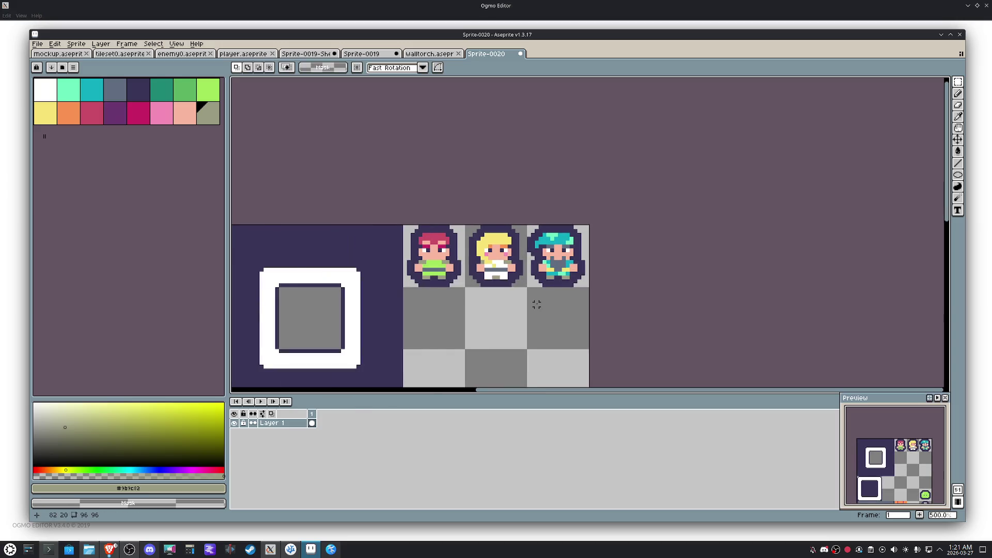
scroll(536, 304, "down", 1)
Step: Sample white from the frame tile and draw a square outline in the empty tile below
mouse_move(535, 303)
left_mouse_down()
mouse_move(479, 195)
mouse_move(504, 155)
left_mouse_up()
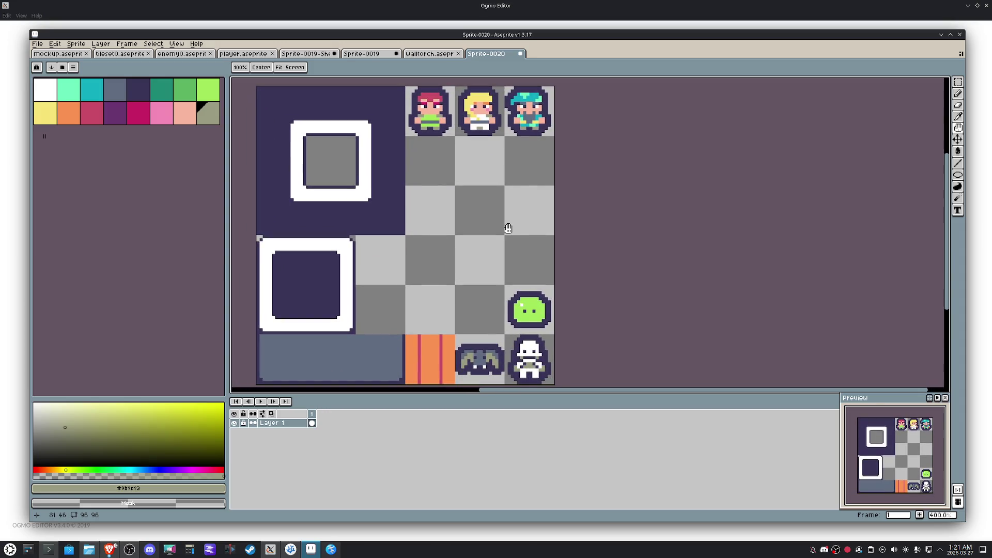
scroll(492, 281, "down", 1)
scroll(492, 281, "up", 1)
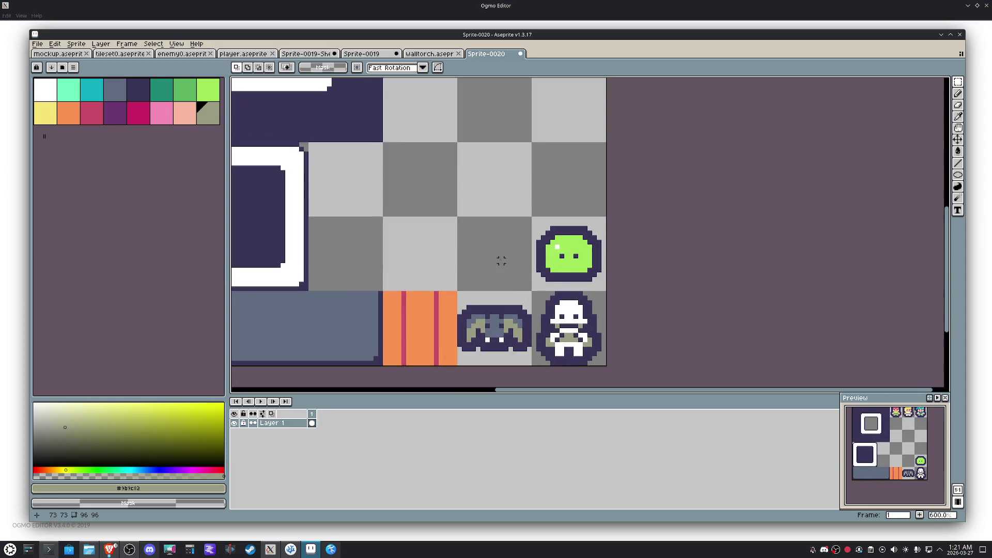
scroll(536, 279, "up", 2)
scroll(537, 279, "down", 1)
scroll(536, 279, "down", 1)
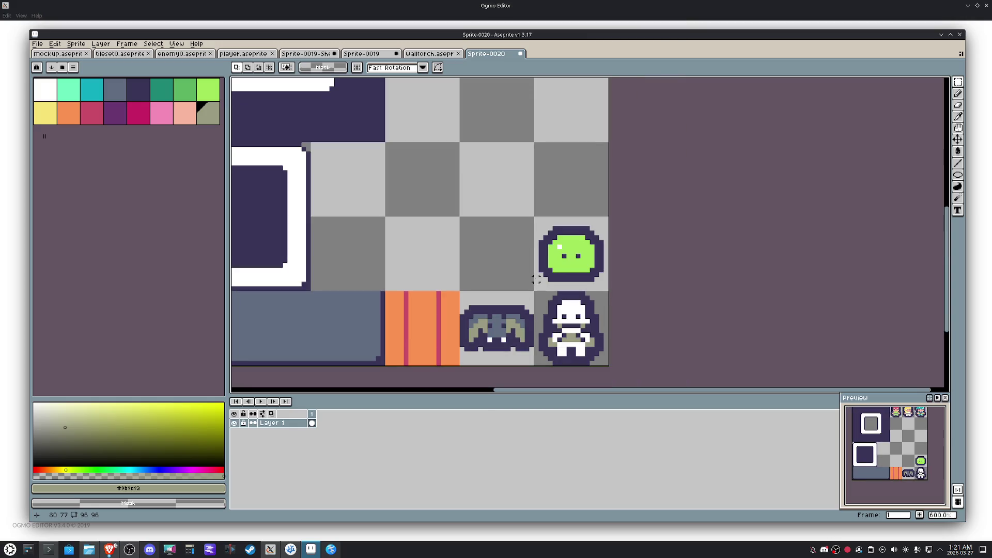
scroll(537, 279, "down", 1)
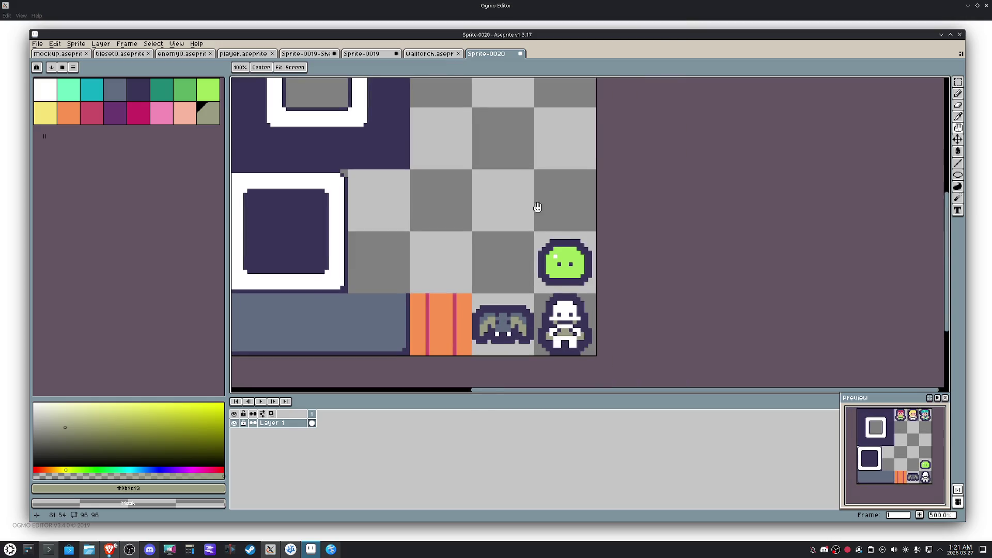
left_click_drag(535, 194, 518, 240)
key("i")
left_click(514, 200)
scroll(497, 233, "up", 1)
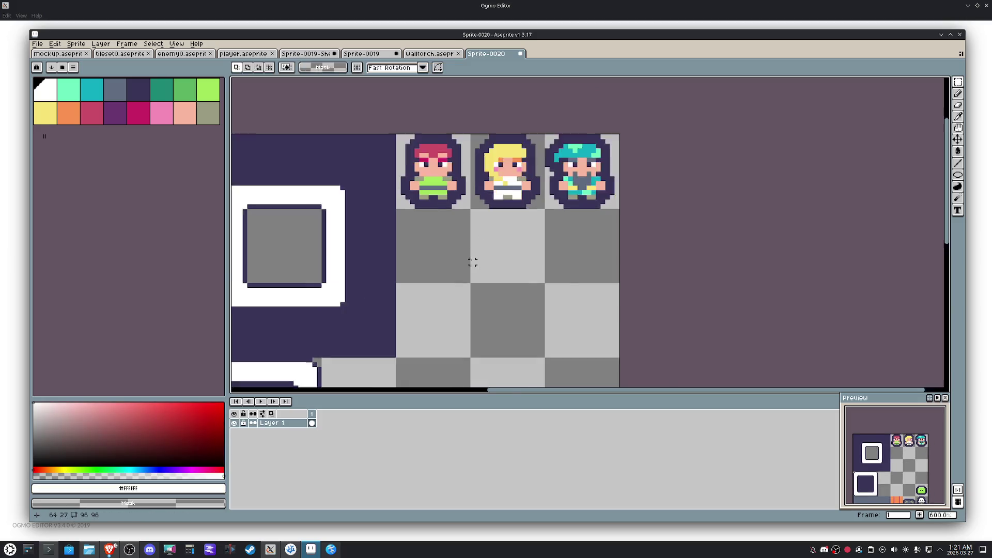
scroll(471, 261, "up", 1)
key("b")
mouse_move(384, 207)
left_mouse_down()
mouse_move(444, 213)
mouse_move(454, 273)
mouse_move(388, 276)
mouse_move(383, 208)
left_mouse_up()
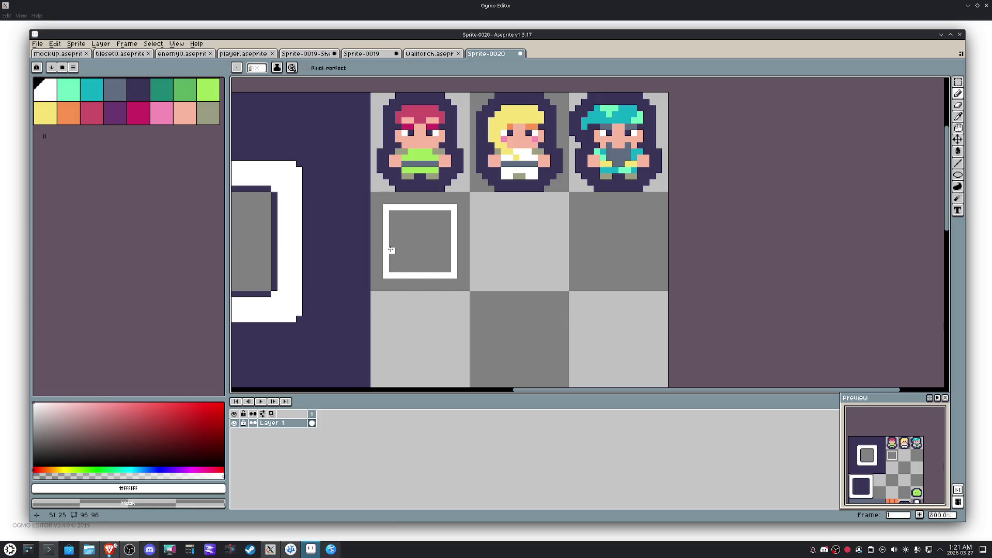
Step: Fill the new square's interior solid white and pick the orange swatch for drawing
key("g")
left_click(417, 242)
left_click(69, 114)
key("b")
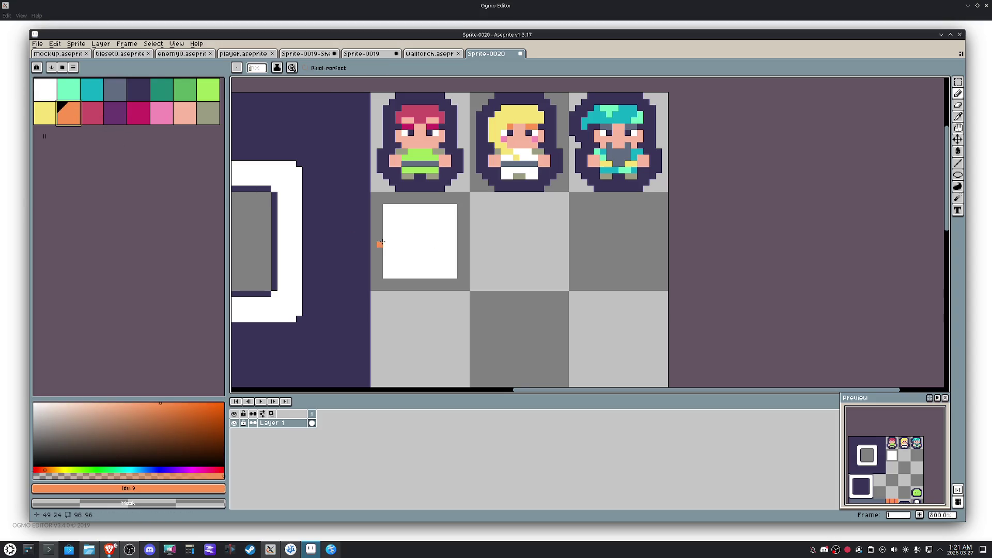
Step: Draw the orange frame edges and an orange divider band across the white square
mouse_move(385, 207)
left_mouse_down()
mouse_move(382, 232)
mouse_move(422, 250)
mouse_move(456, 251)
mouse_move(454, 214)
mouse_move(386, 206)
left_mouse_up()
left_click_drag(385, 255, 382, 274)
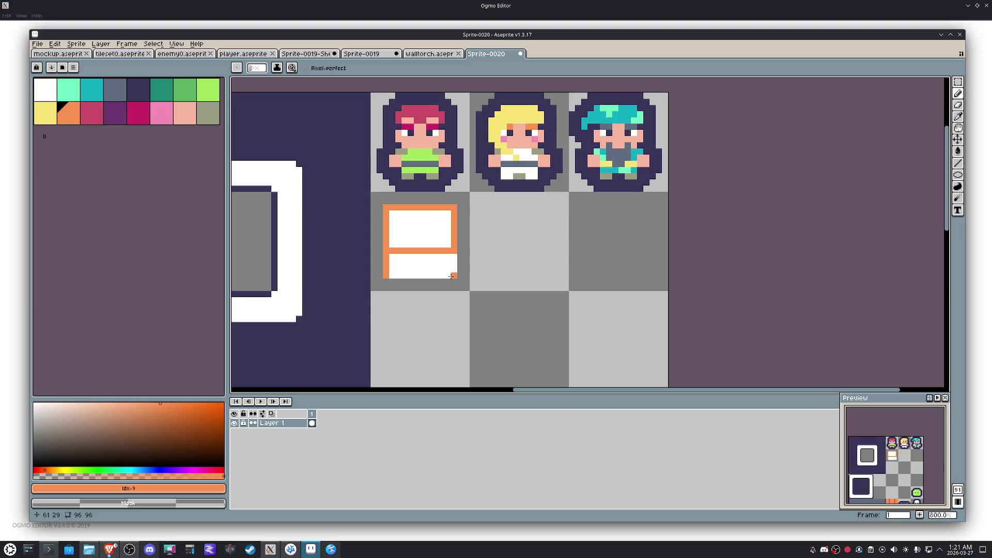
mouse_move(453, 270)
left_mouse_down()
mouse_move(454, 248)
mouse_move(388, 272)
left_mouse_up()
scroll(413, 267, "up", 1)
left_click_drag(381, 226, 464, 230)
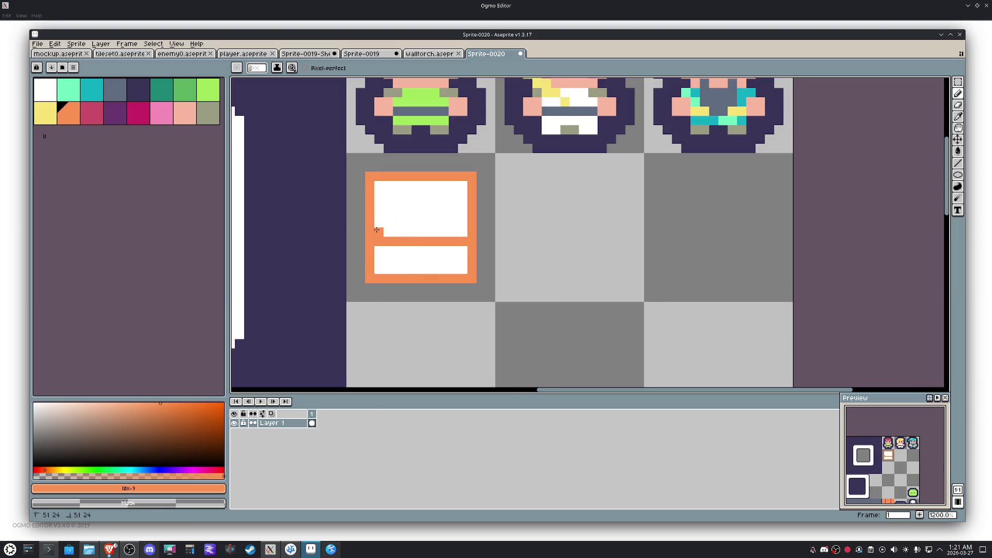
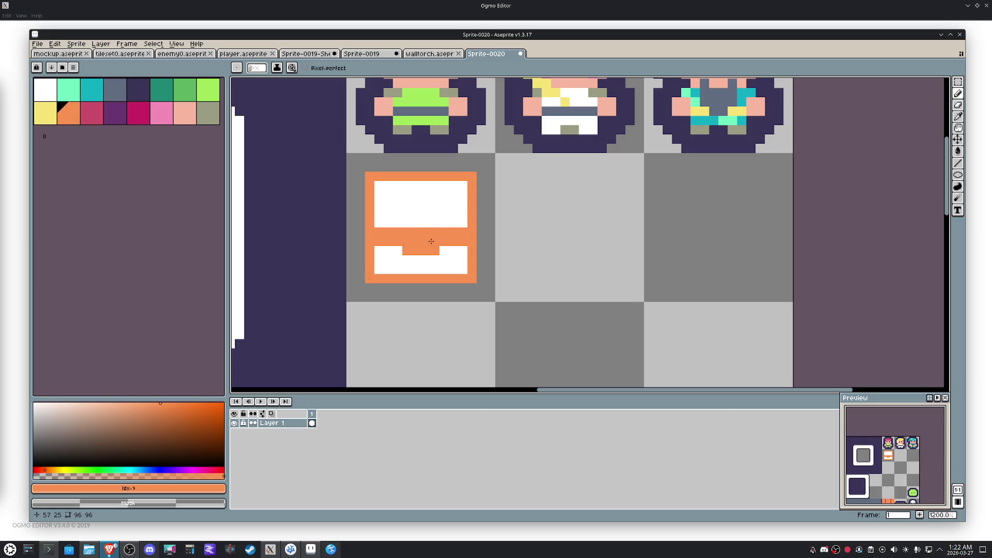
Step: Paint a dark purple keyhole and bucket-fill the chest's two white panels dark pink
left_click(426, 140, "alt")
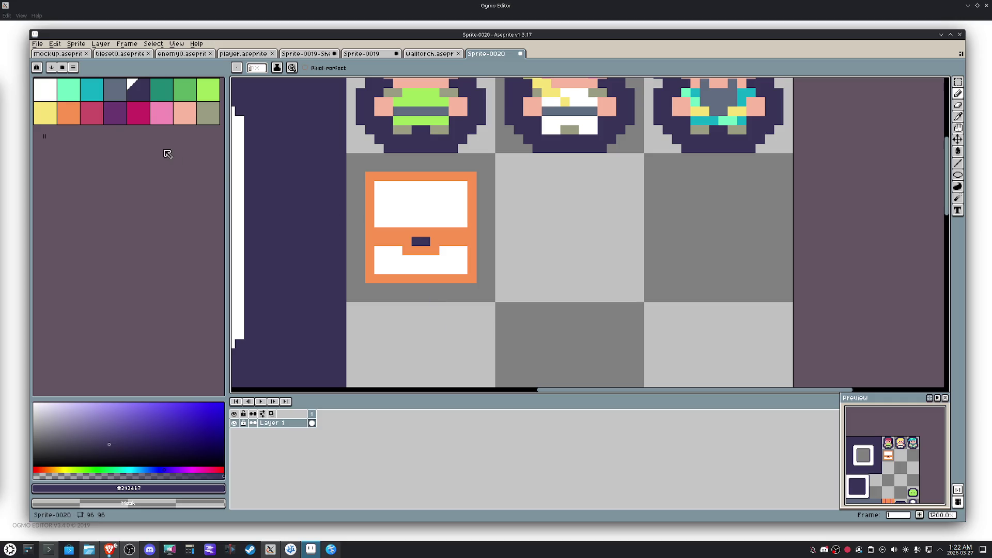
left_click(92, 115)
key("g")
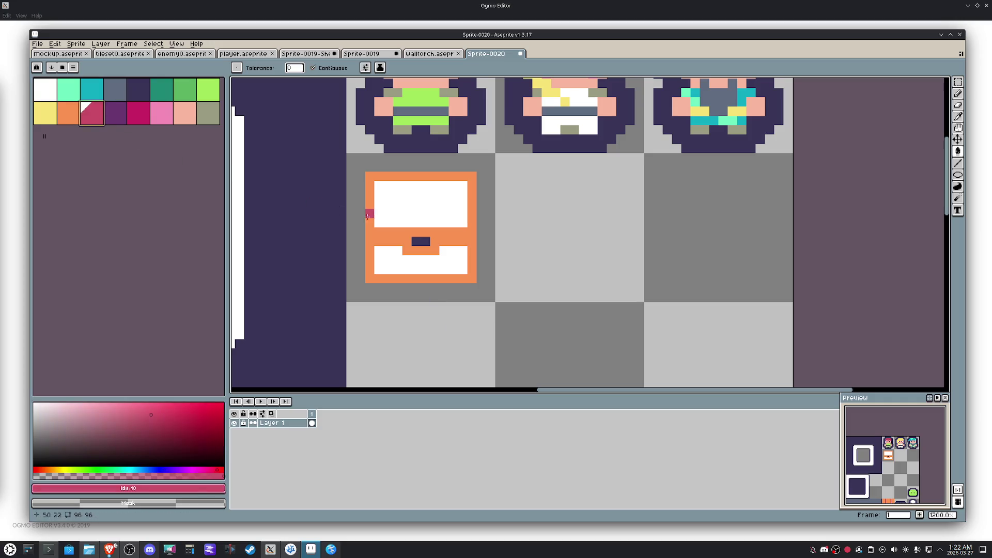
left_click(398, 205)
left_click(388, 258)
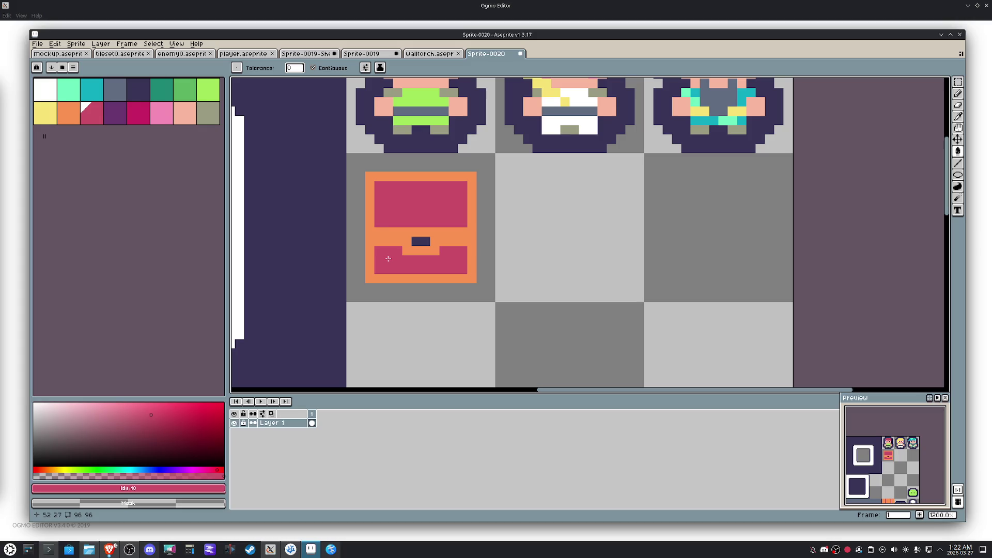
Step: Erase the chest's corner pixels with the pencil to round off its corners
key("b")
right_click(370, 177)
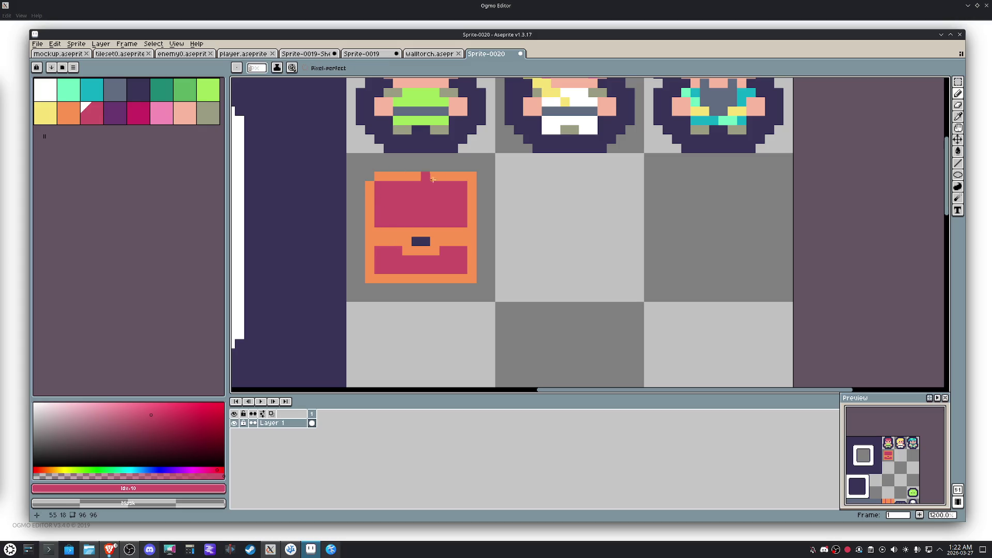
right_click(472, 177)
right_click(471, 279)
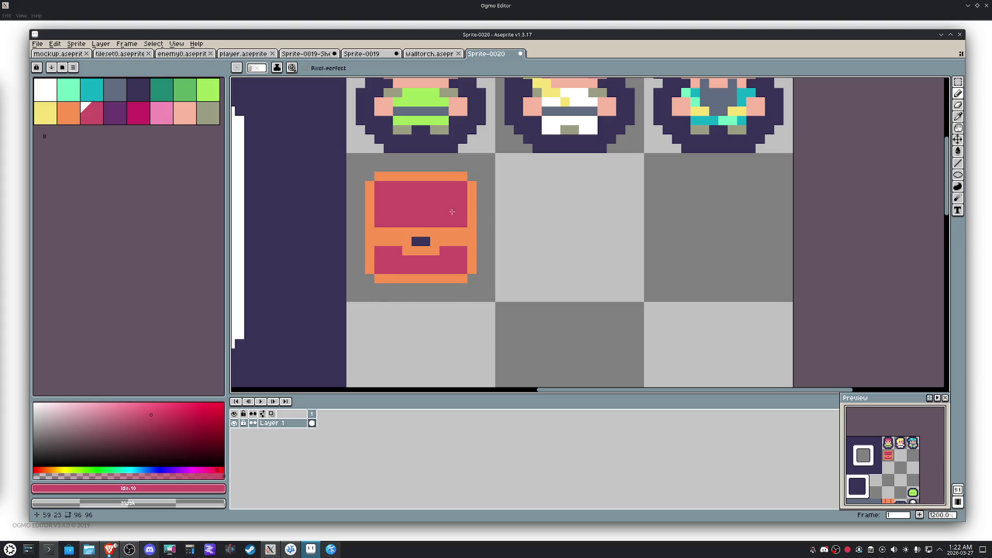
scroll(403, 206, "up", 1)
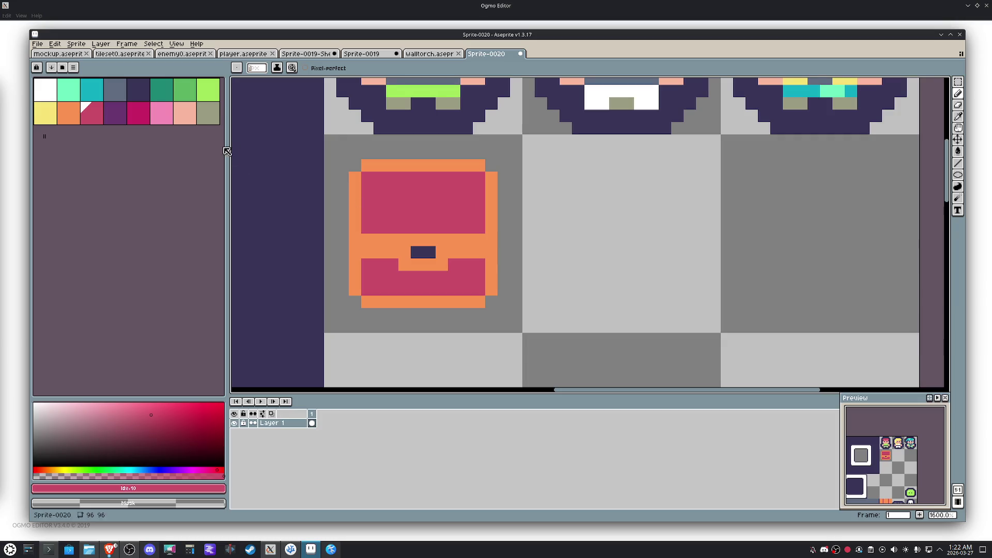
Step: Bucket-fill the chest's rim pink, then its upper and lower panels orange
left_click(162, 113)
key("g")
left_click(397, 243)
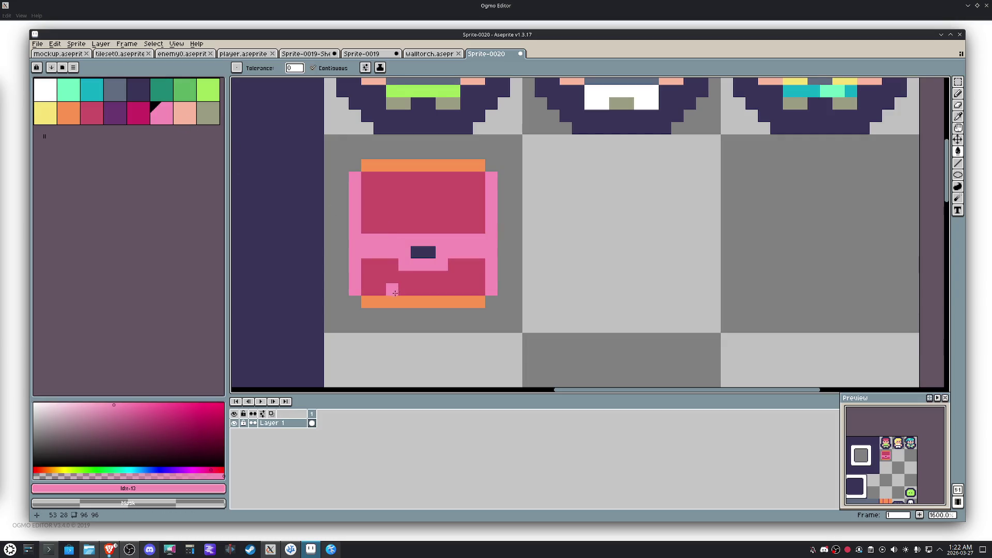
left_click(92, 116)
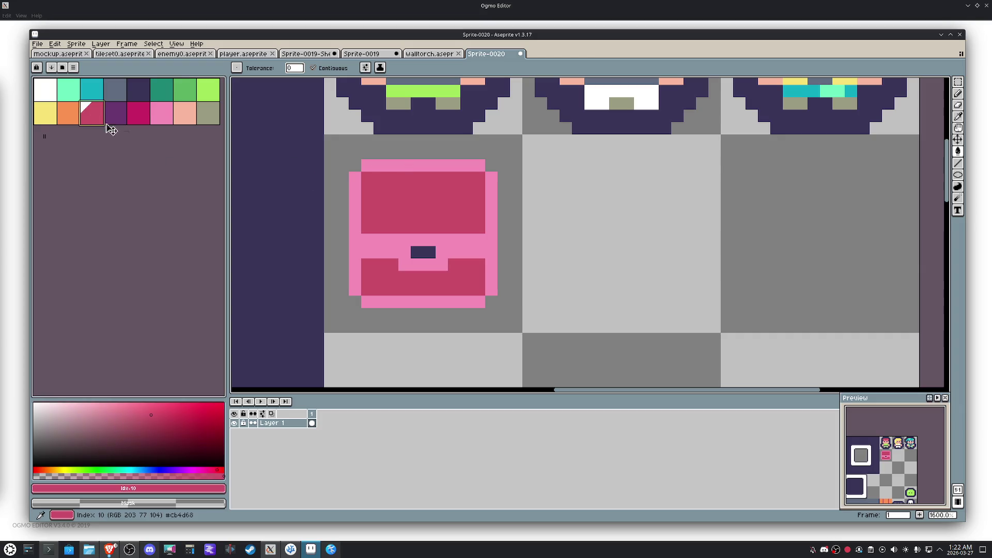
left_click(69, 114)
left_click(381, 190)
left_click(380, 285)
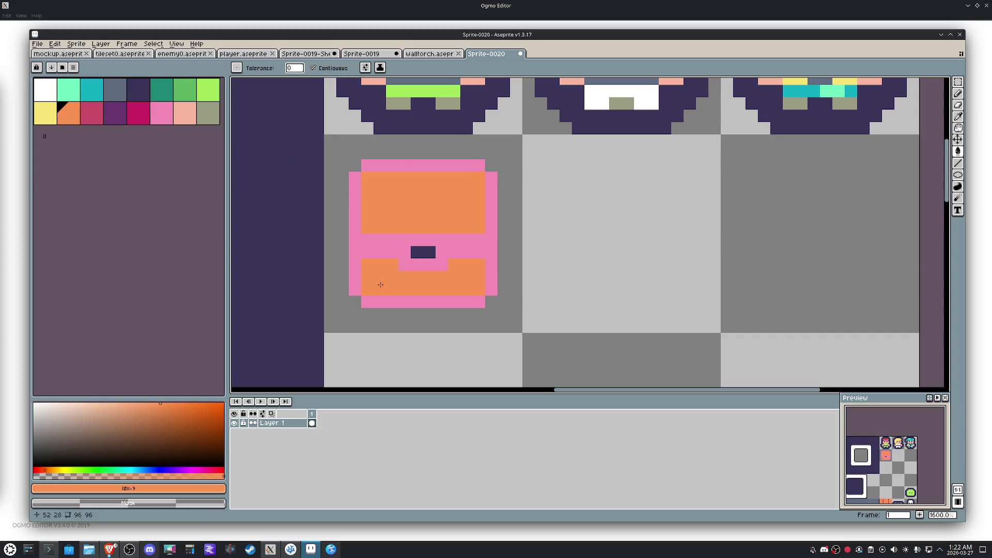
Step: Pencil a yellow band across the chest's middle and repaint its bottom and left edges orange
left_click(45, 115)
key("b")
mouse_move(374, 251)
left_mouse_down()
mouse_move(380, 243)
mouse_move(475, 252)
left_mouse_up()
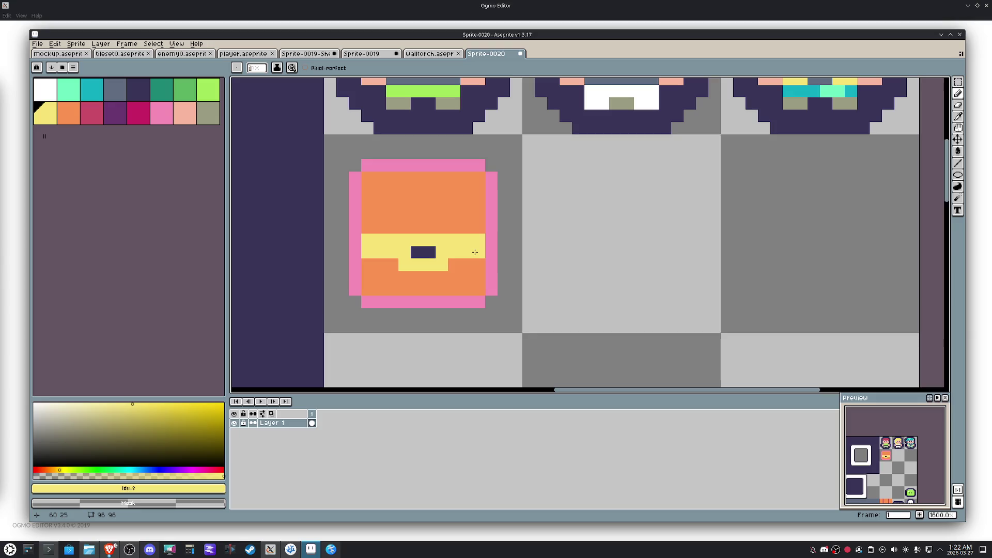
left_click(476, 266, "alt")
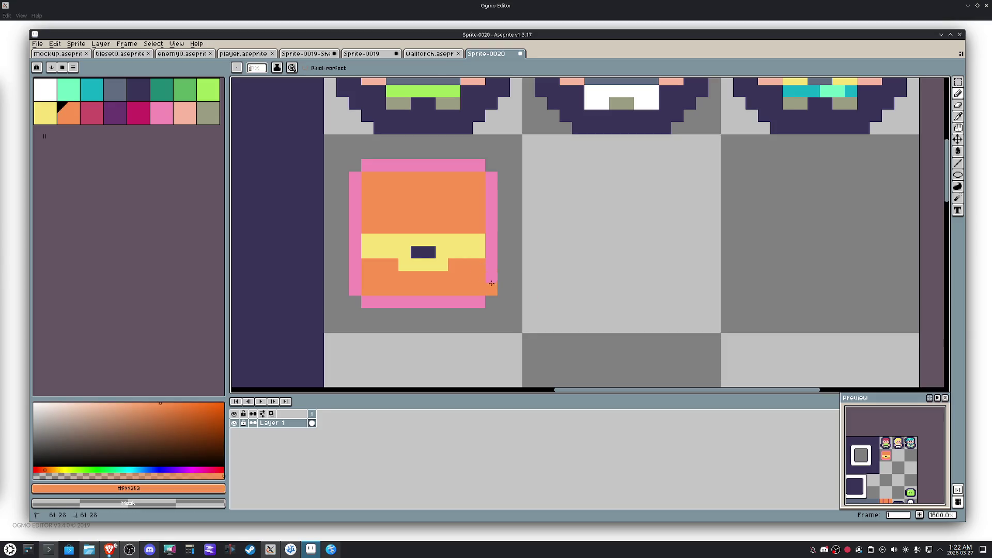
mouse_move(462, 301)
left_mouse_down()
mouse_move(378, 300)
mouse_move(358, 268)
left_mouse_up()
left_click_drag(355, 218, 371, 166)
Step: Extend the yellow band to the right edge and touch up a leftover pink pixel
left_click(466, 243, "alt")
left_click_drag(491, 237, 490, 250)
left_click(354, 249)
left_click(422, 252, "alt")
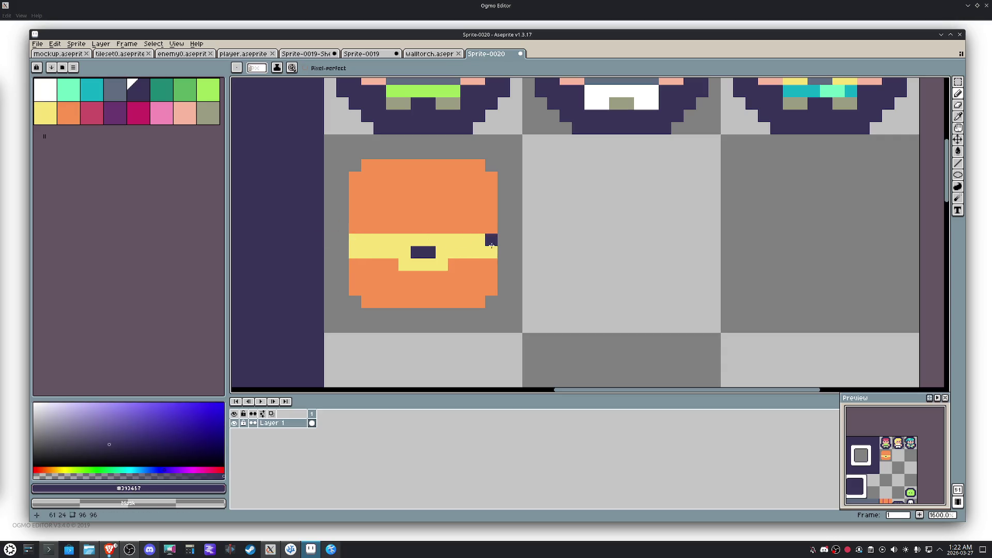
Step: Cap the band's right end dark and pencil yellow stripes down the lid's left and right sides
left_click(492, 241)
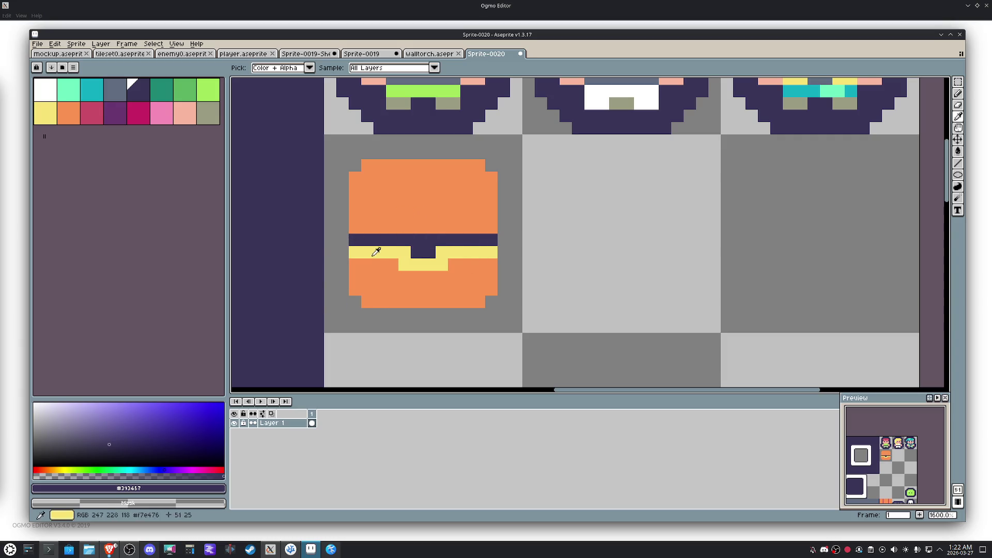
left_click(380, 251, "alt")
left_click_drag(393, 227, 396, 167)
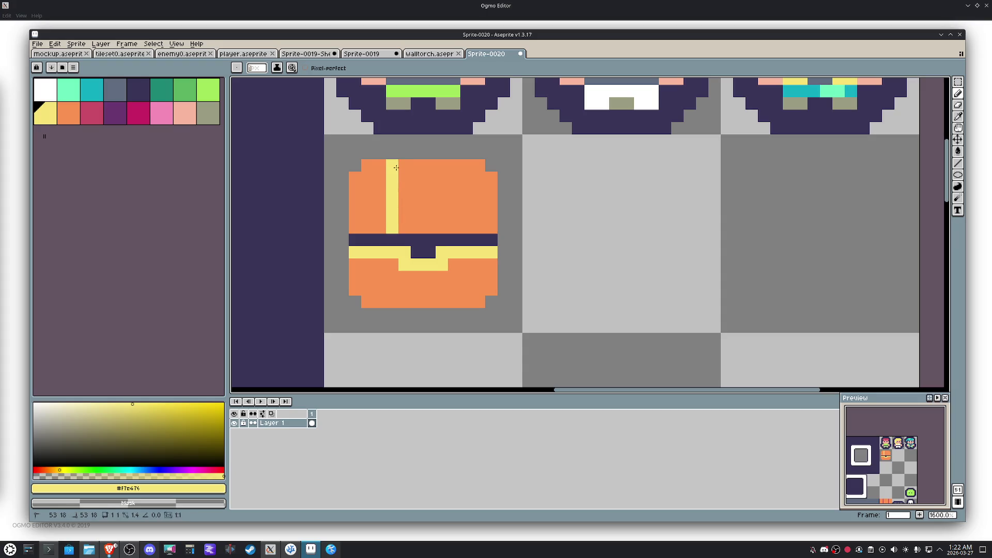
left_click(464, 226)
left_click_drag(465, 225, 462, 167)
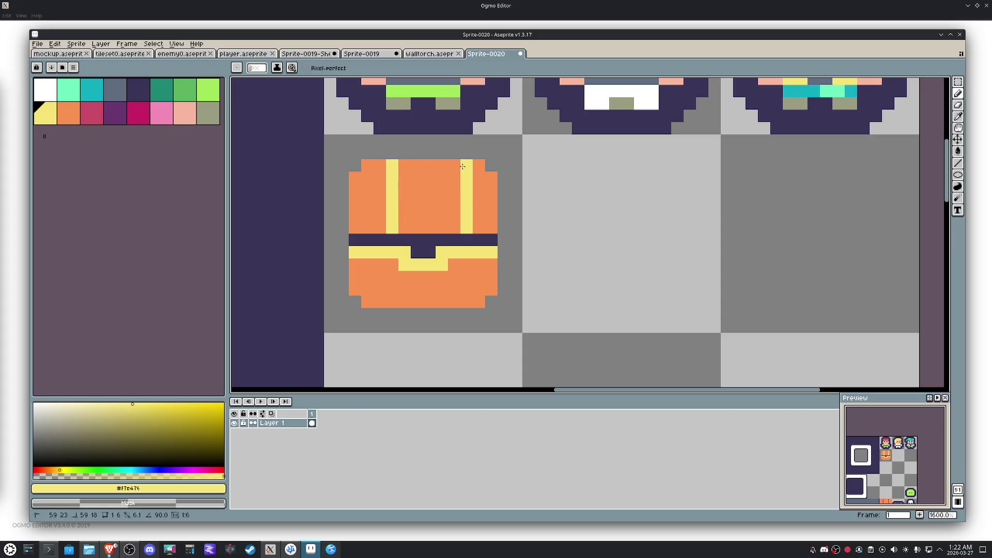
key("ctrl+z")
Step: Eyedrop dark purple and paint dark stripes on the lid's right, restoring the yellow stripe's top pixel
key("alt")
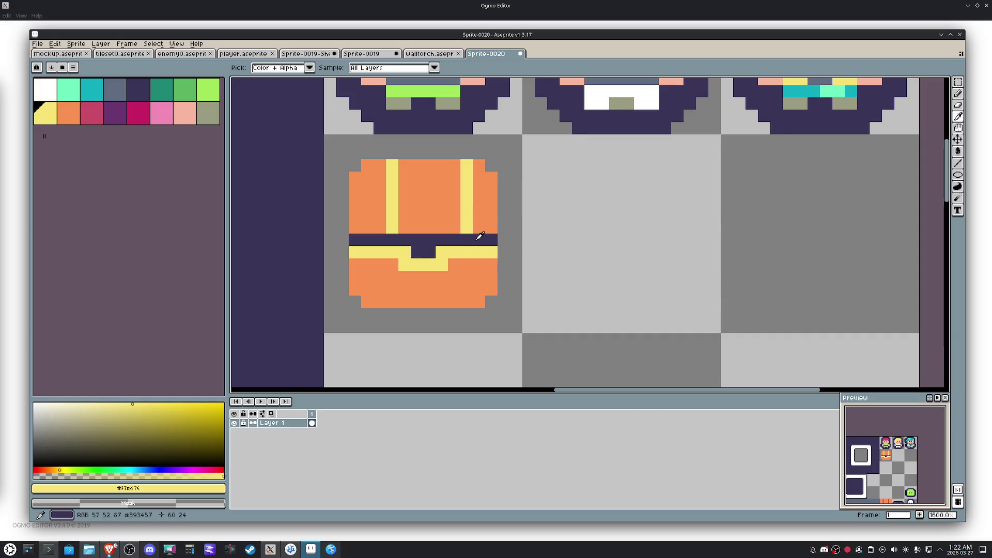
left_click(479, 235, "alt")
mouse_move(478, 232)
left_mouse_down()
mouse_move(476, 166)
mouse_move(456, 234)
left_mouse_up()
left_click(442, 174, "alt")
left_click(469, 164)
left_click(467, 180, "alt")
left_click(467, 166)
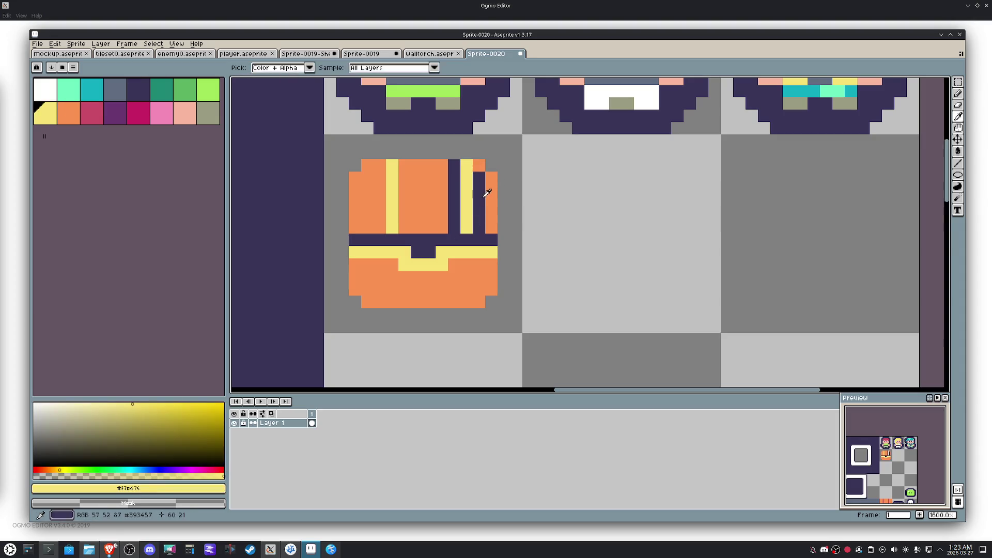
Step: Shift the lid's right-hand stripes one pixel left, then repaint the corner orange and extend the dark stripe up
key("m")
mouse_move(486, 232)
left_mouse_down()
mouse_move(447, 171)
mouse_move(444, 195)
mouse_move(479, 230)
left_mouse_up()
left_click(459, 193)
left_click(497, 188, "alt")
key("b")
left_click_drag(479, 177, 480, 190)
left_click(467, 190, "alt")
left_click(466, 164)
Step: Marquee-move the dark and yellow stripes again and patch stray dark pixels in yellow
key("m")
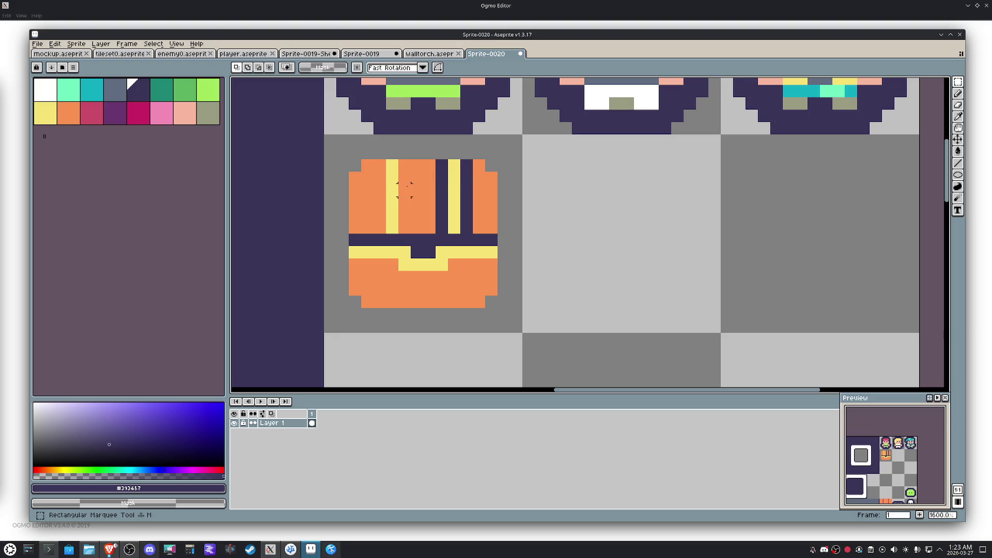
mouse_move(434, 159)
left_mouse_down()
mouse_move(475, 234)
mouse_move(406, 221)
left_mouse_up()
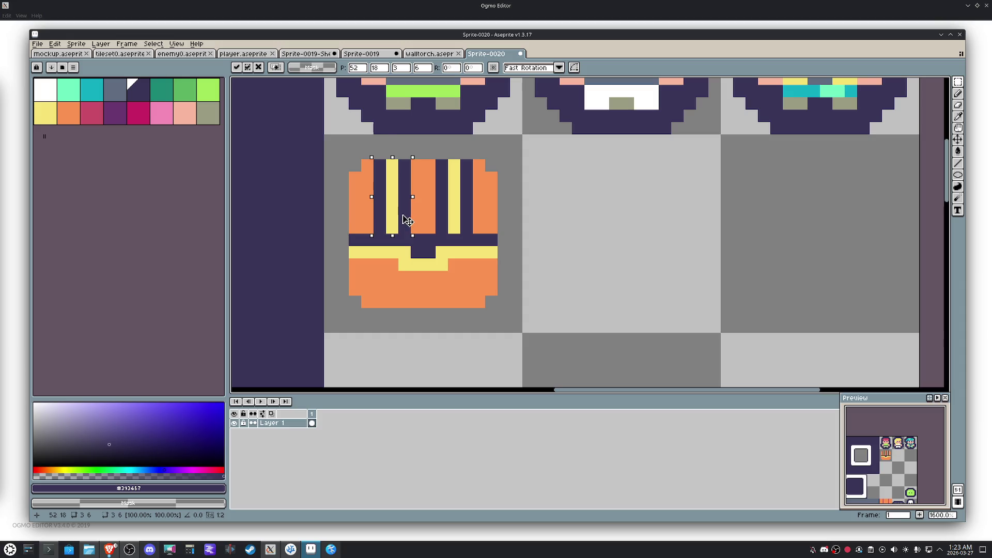
left_click(489, 277)
key("b")
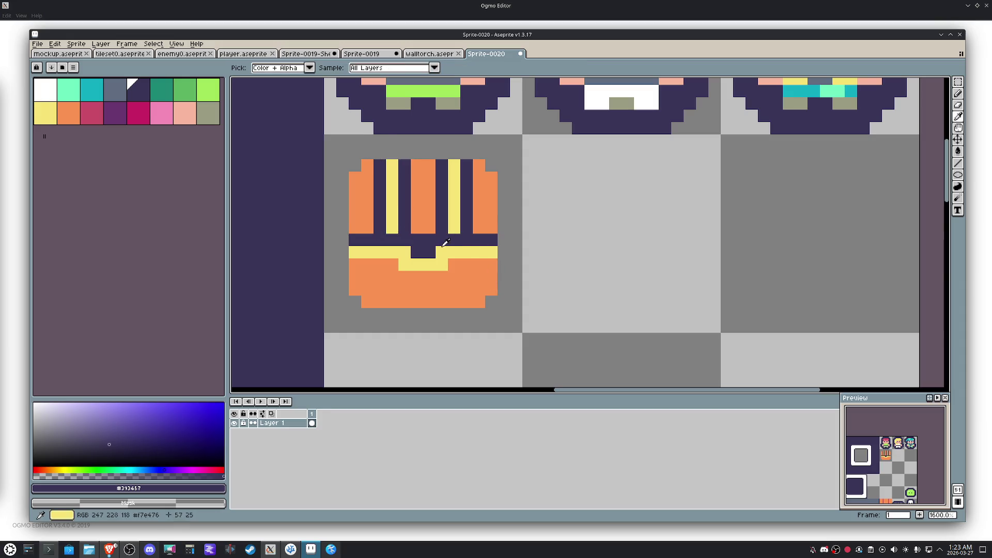
left_click(422, 264, "alt")
left_click(454, 264)
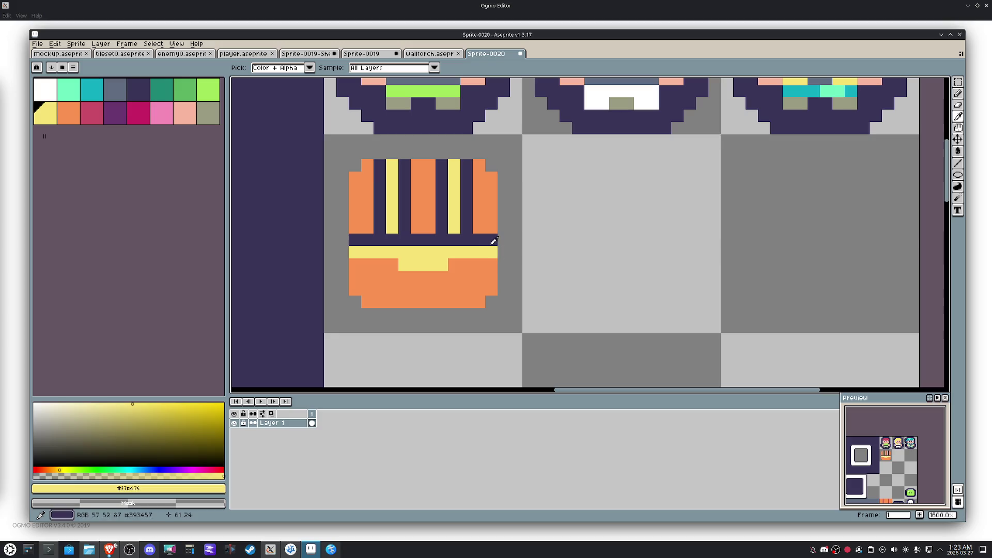
Step: Paint dark trim rows above and below the yellow band across the chest
left_click(492, 239, "alt")
left_click_drag(492, 264, 355, 264)
right_click(442, 268)
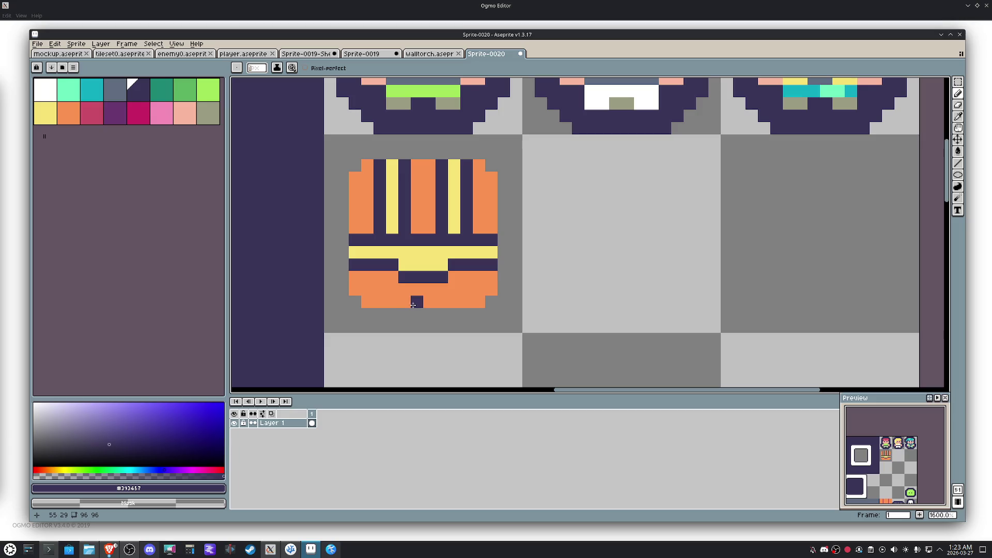
scroll(414, 304, "down", 2)
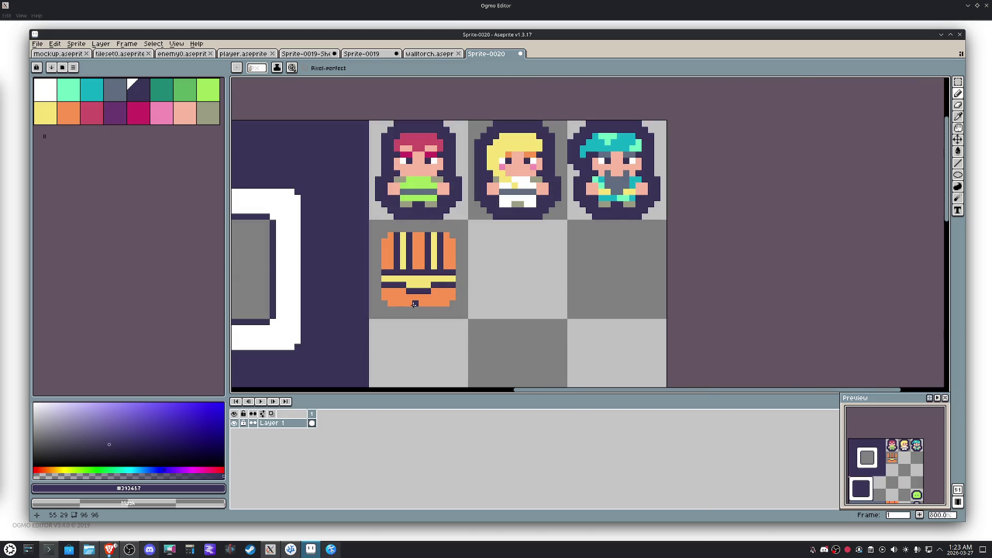
Step: Select the chest tile and move it one tile down and one tile right
key("m")
left_click_drag(415, 304, 419, 298)
scroll(415, 303, "down", 1)
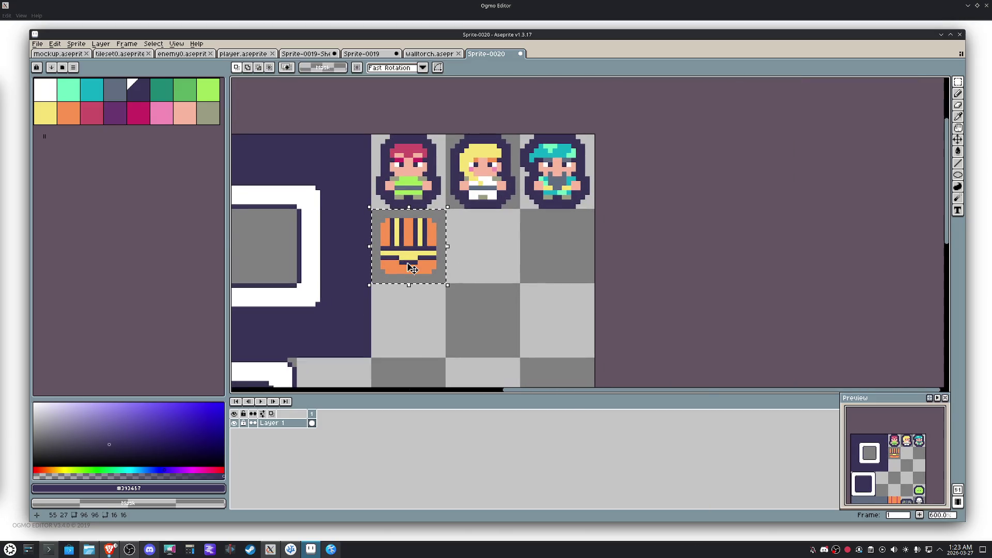
key("shift+Down")
key("shift+Right")
Step: Apply the Outline FX with a rounded circle matrix around the chest, then deselect
mouse_move(425, 271)
left_mouse_down()
mouse_move(405, 218)
mouse_move(538, 332)
left_mouse_up()
key("alt")
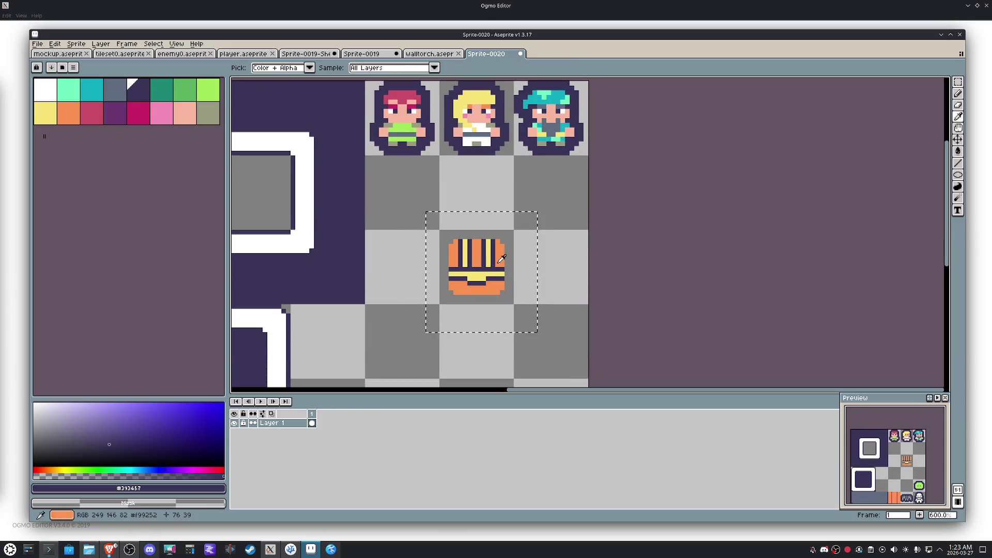
key("shift+o")
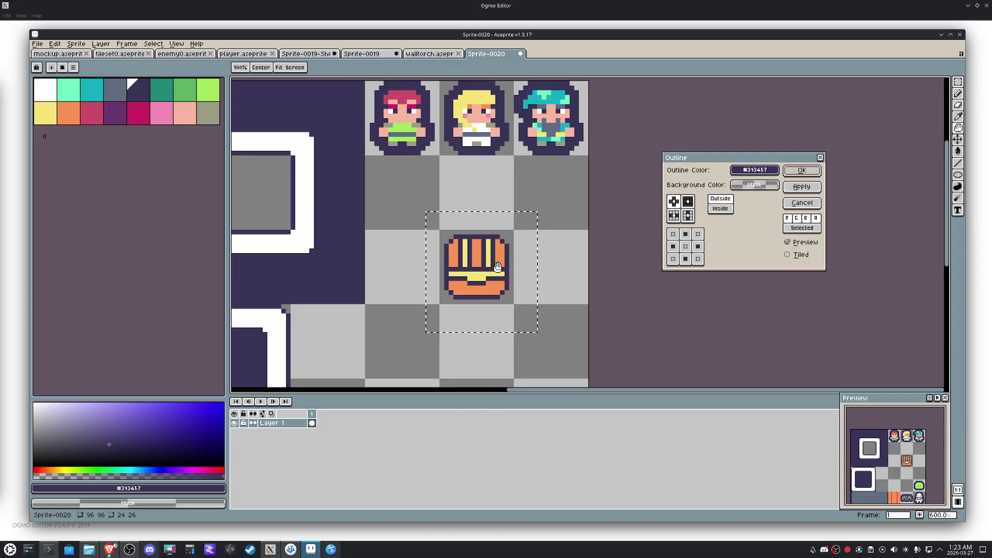
left_click(688, 201)
left_click(802, 187)
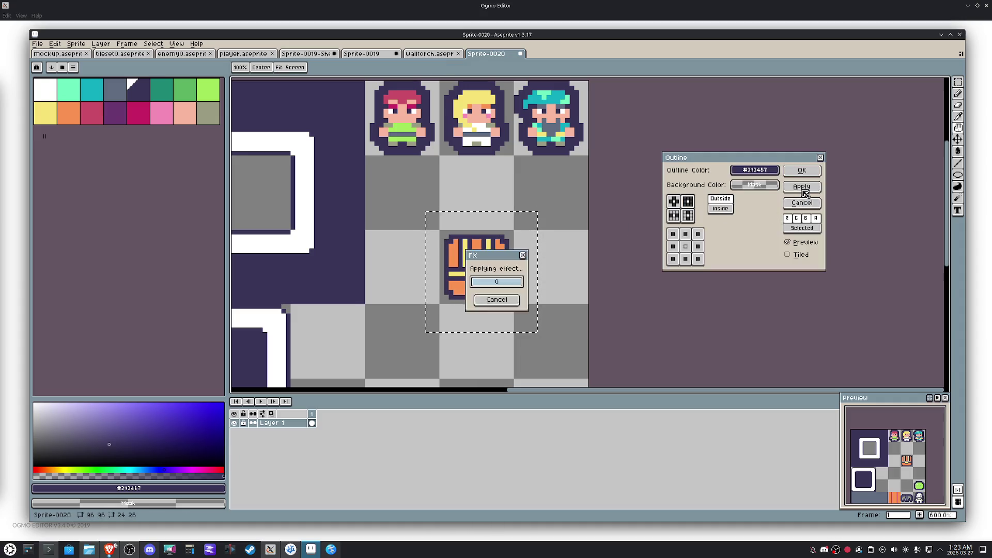
left_click(674, 202)
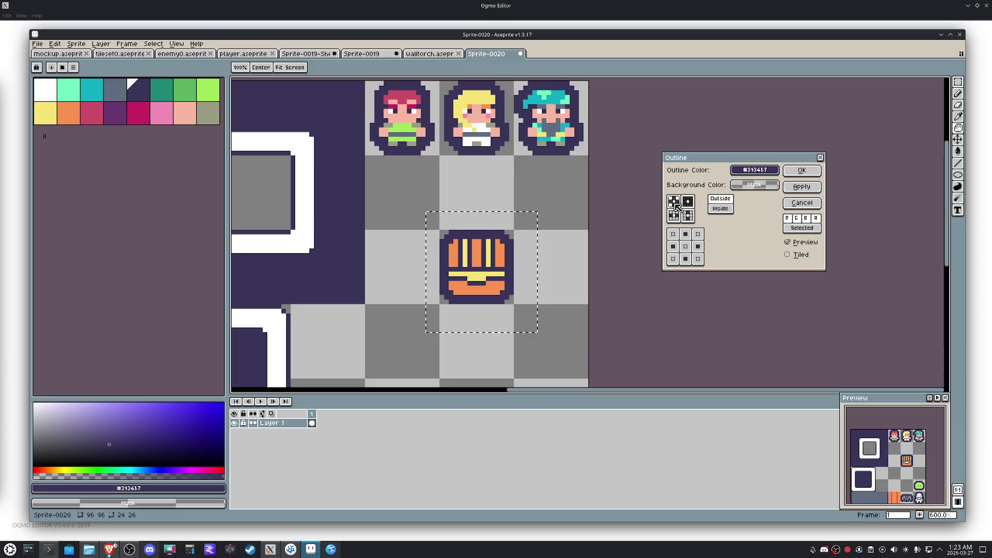
left_click(802, 170)
key("ctrl+d")
scroll(472, 273, "up", 4)
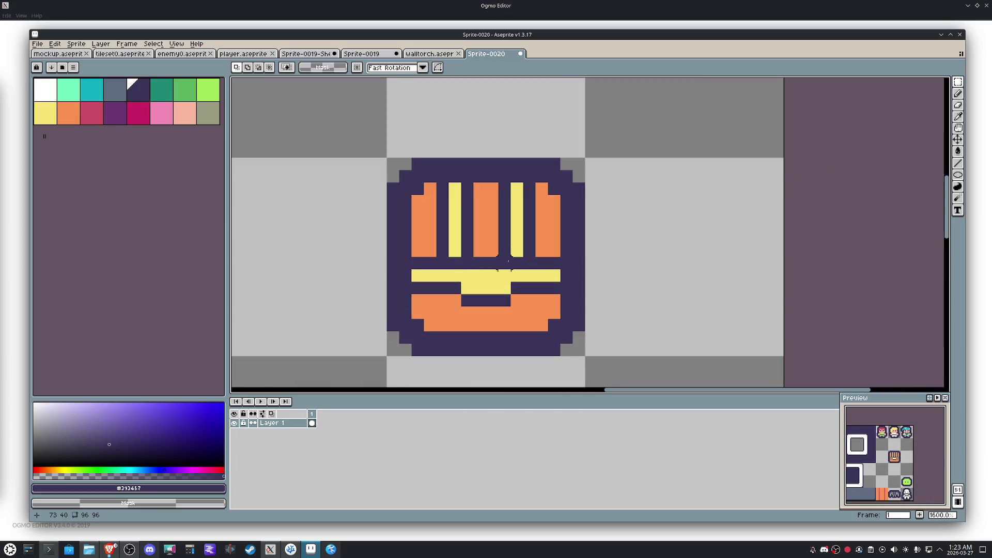
Step: Paint over the old bar in orange, then draw a yellow row across the base's top with a navy row beneath
key("i")
left_click(552, 298)
key("b")
mouse_move(554, 293)
left_mouse_down()
mouse_move(516, 281)
mouse_move(456, 302)
left_mouse_up()
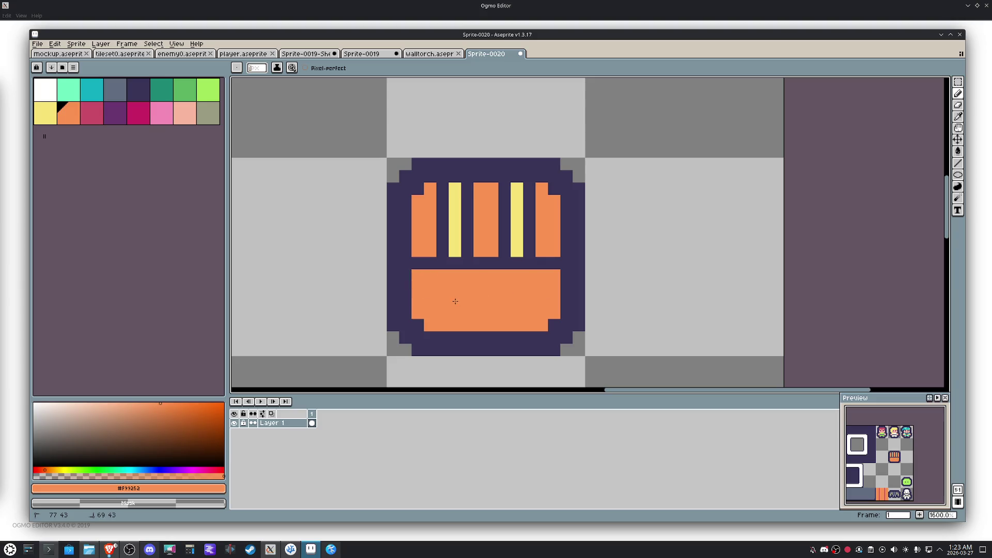
left_click(455, 241, "alt")
mouse_move(554, 275)
left_mouse_down()
mouse_move(414, 274)
mouse_move(555, 286)
left_mouse_up()
left_click(407, 287, "alt")
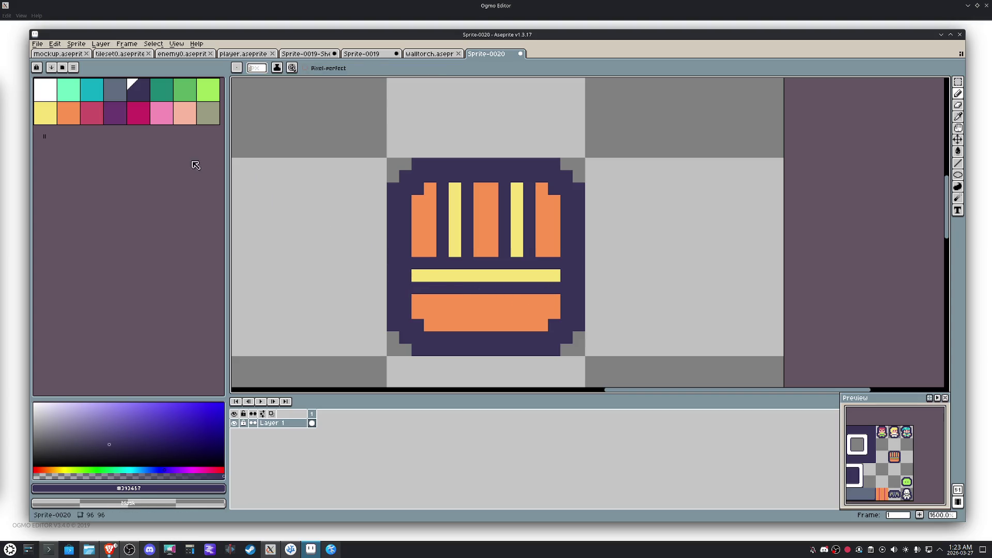
Step: Try an orange bucket fill on the band, undo it, and pick crimson for flood filling
left_click(66, 116)
key("g")
left_click(455, 201)
key("ctrl+z")
key("b")
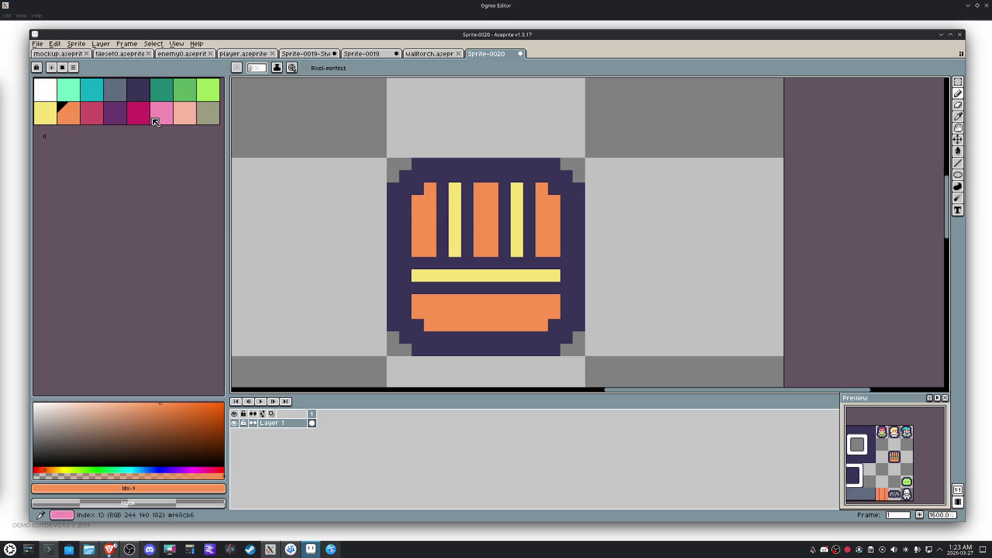
left_click(92, 113)
key("g")
Step: Bucket-fill the chest's three orange lid panels and its base crimson
left_click(419, 224)
left_click(466, 311)
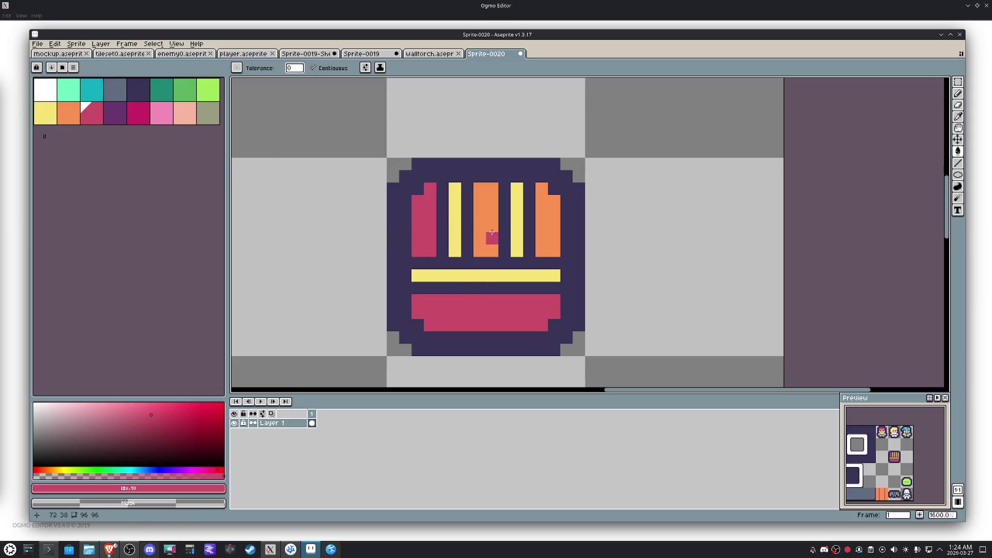
left_click(492, 236)
left_click(543, 227)
right_click(455, 264)
Step: Pencil orange core lines down the left and right yellow stripes
left_click(69, 112)
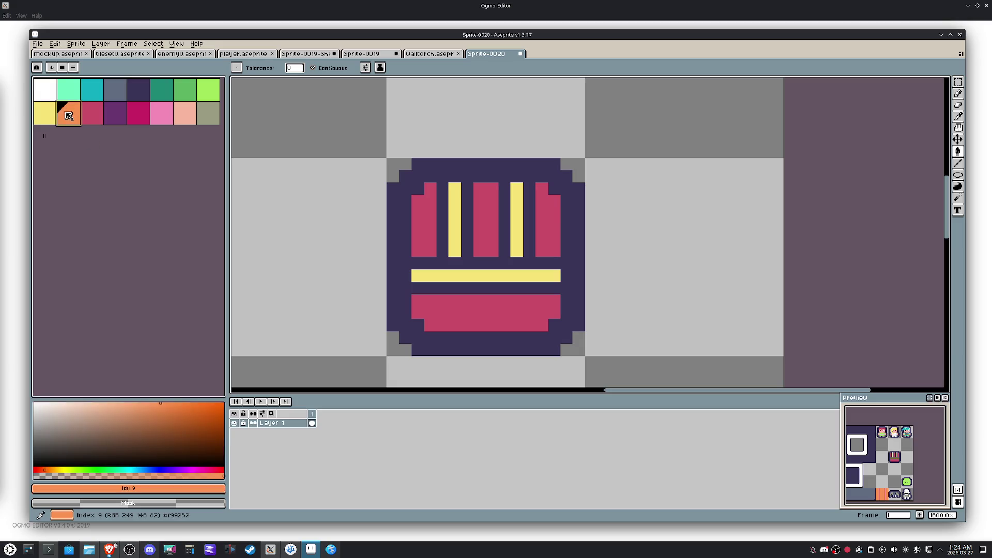
key("b")
left_click(454, 203)
left_click(450, 236, "shift")
left_click(518, 238)
left_click(517, 200, "shift")
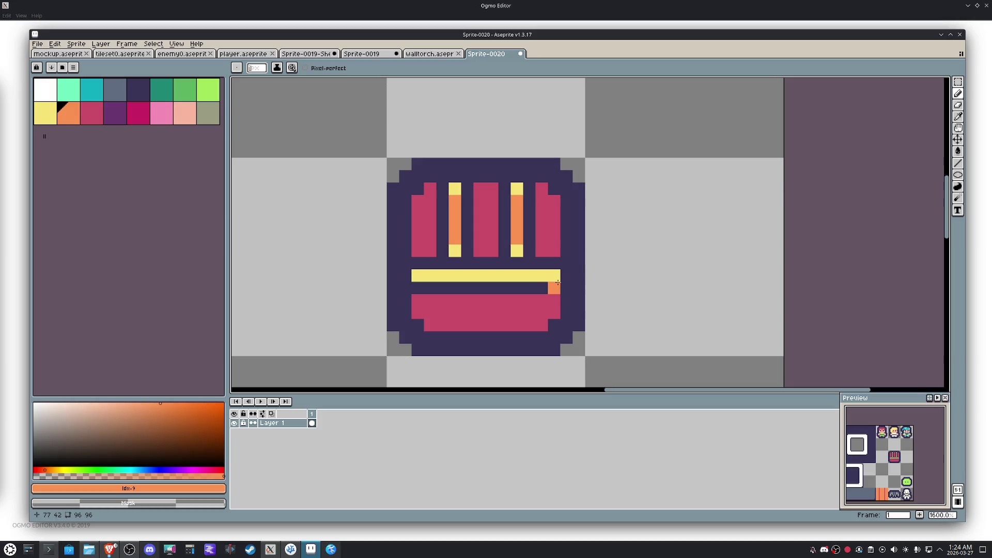
Step: Marquee the rows around the yellow band and fill the grey row below the panels crimson
key("m")
mouse_move(560, 293)
left_mouse_down()
mouse_move(413, 257)
mouse_move(468, 291)
left_mouse_up()
left_click(687, 326)
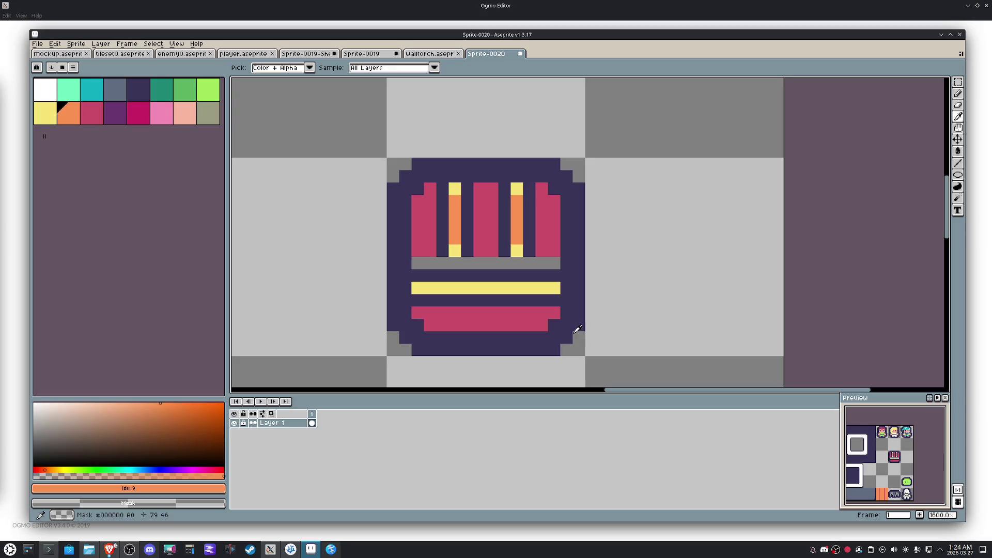
left_click(554, 312, "alt")
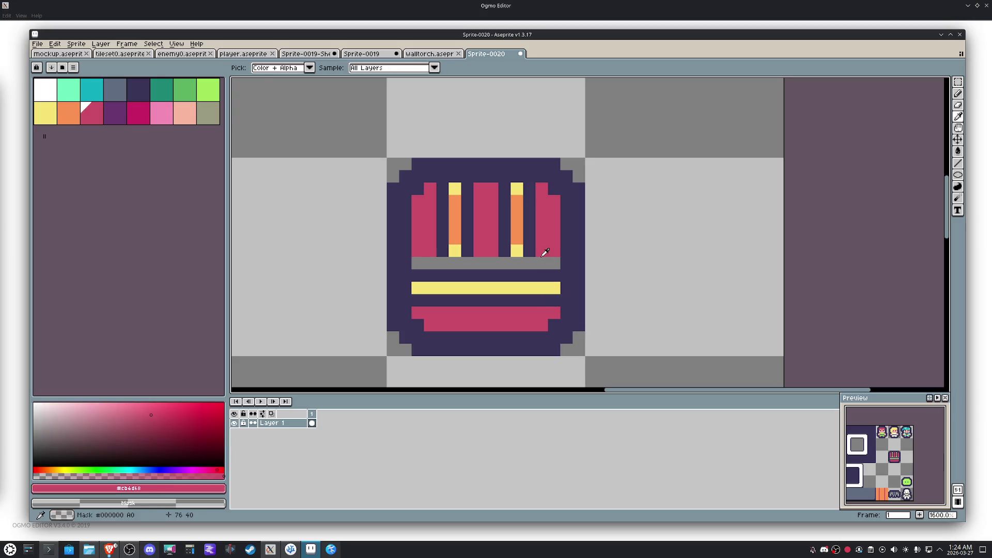
key("g")
left_click(548, 264)
key("alt")
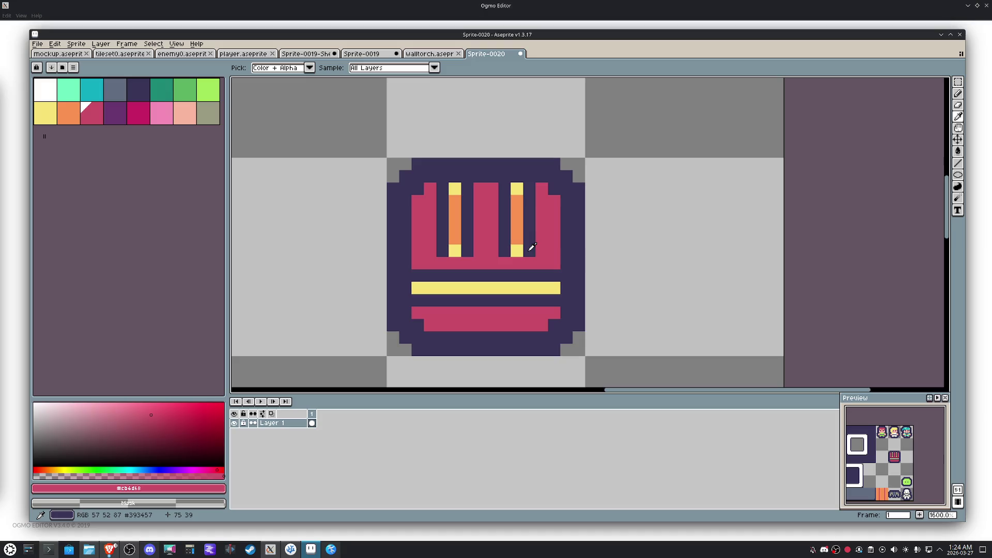
Step: Select the base's crimson row and shift it down one pixel
key("m")
left_click_drag(548, 258, 422, 232)
left_click_drag(487, 254, 511, 268)
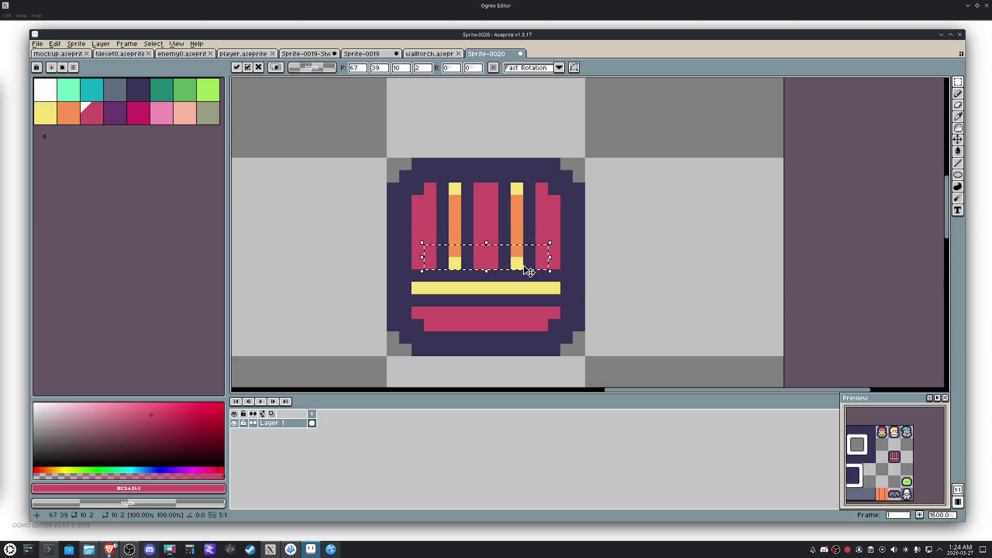
left_click(652, 287)
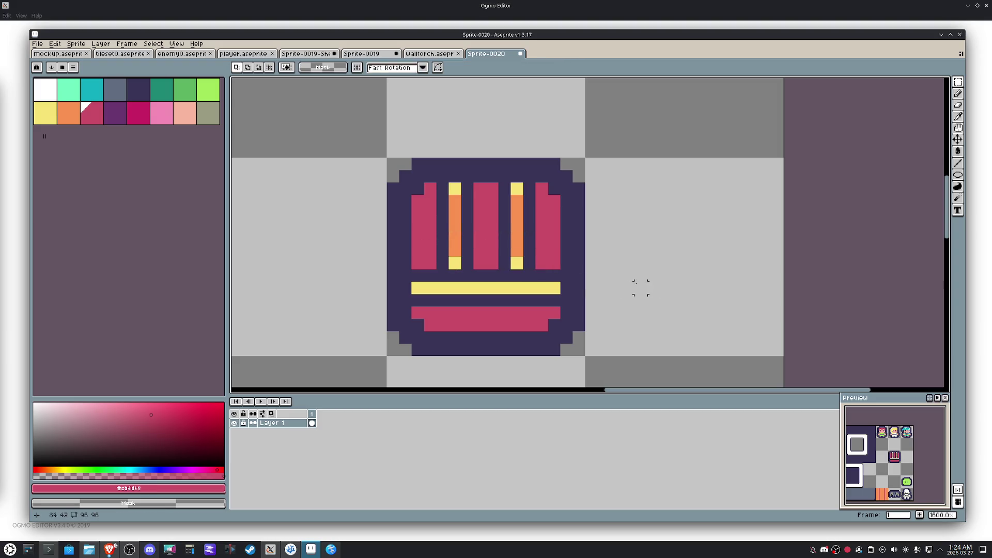
Step: Paint purple shading over the middles of the left, centre and right crimson panels
left_click(117, 115)
mouse_move(433, 246)
left_mouse_down()
mouse_move(417, 238)
mouse_move(430, 218)
left_mouse_up()
left_click_drag(479, 242, 489, 213)
left_click(488, 257, "alt")
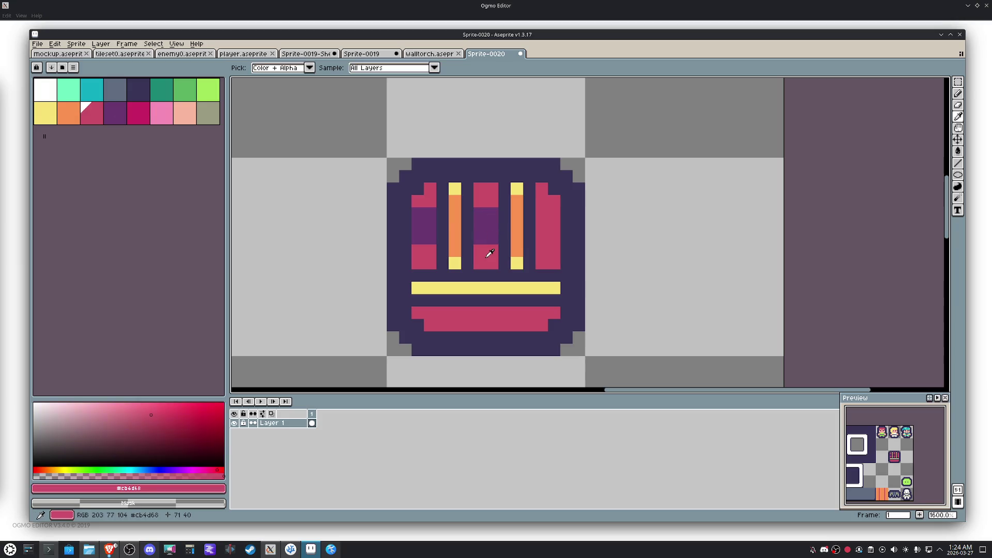
left_click(492, 231, "alt")
mouse_move(541, 230)
left_mouse_down()
mouse_move(542, 218)
mouse_move(555, 245)
left_mouse_up()
scroll(568, 242, "down", 3)
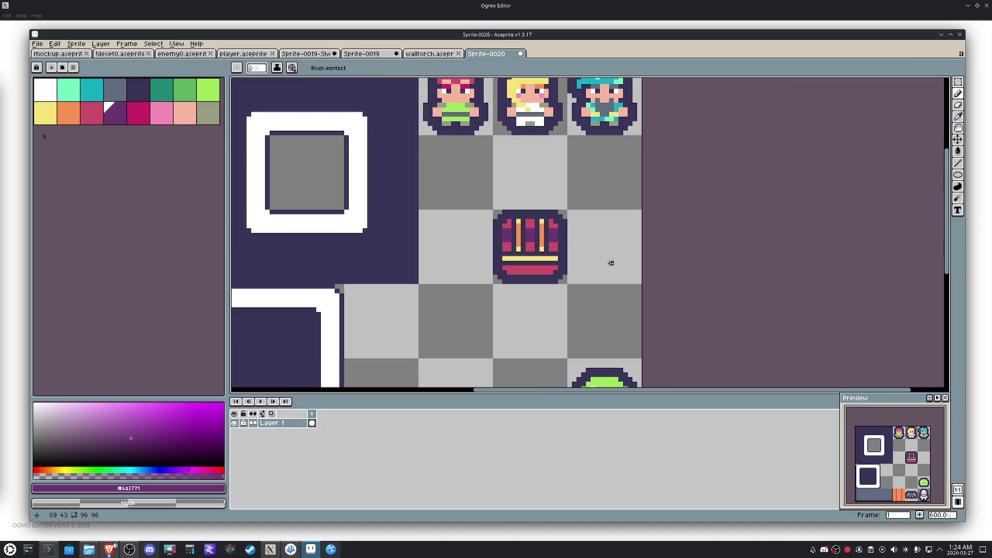
scroll(574, 258, "up", 3)
scroll(559, 236, "up", 1)
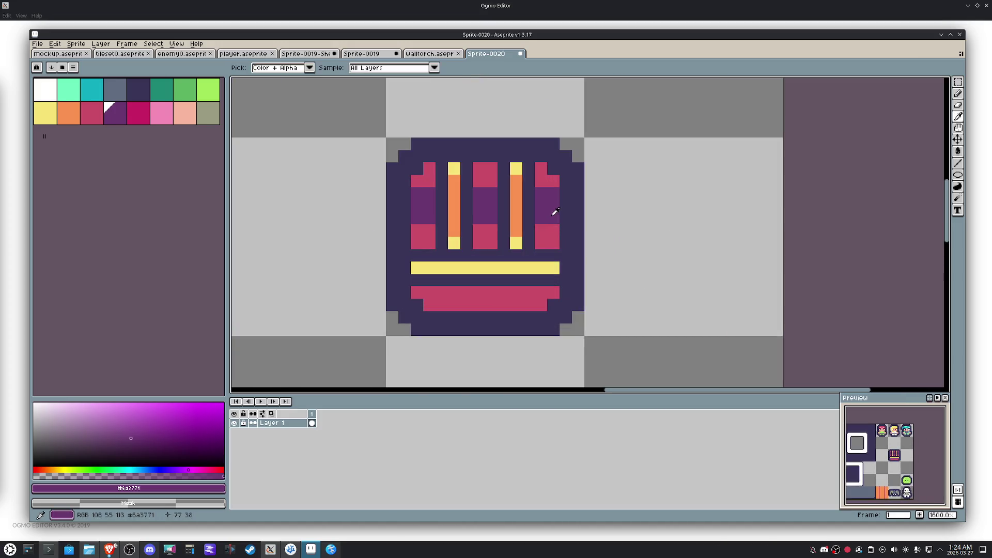
left_click_drag(415, 225, 426, 229)
Step: Fill the crimson base purple and paint the dark row below the band purple
key("g")
left_click(455, 293)
key("b")
mouse_move(552, 282)
left_mouse_down()
mouse_move(417, 280)
mouse_move(473, 268)
mouse_move(556, 269)
left_mouse_up()
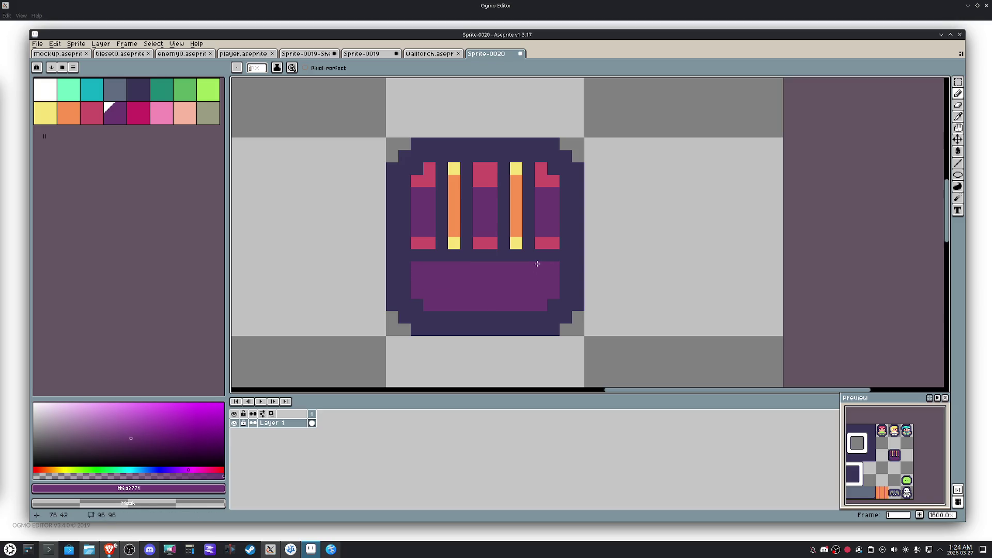
Step: Refill the centre panel purple and paint its middle back to crimson, leaving purple ends
left_click(517, 243, "alt")
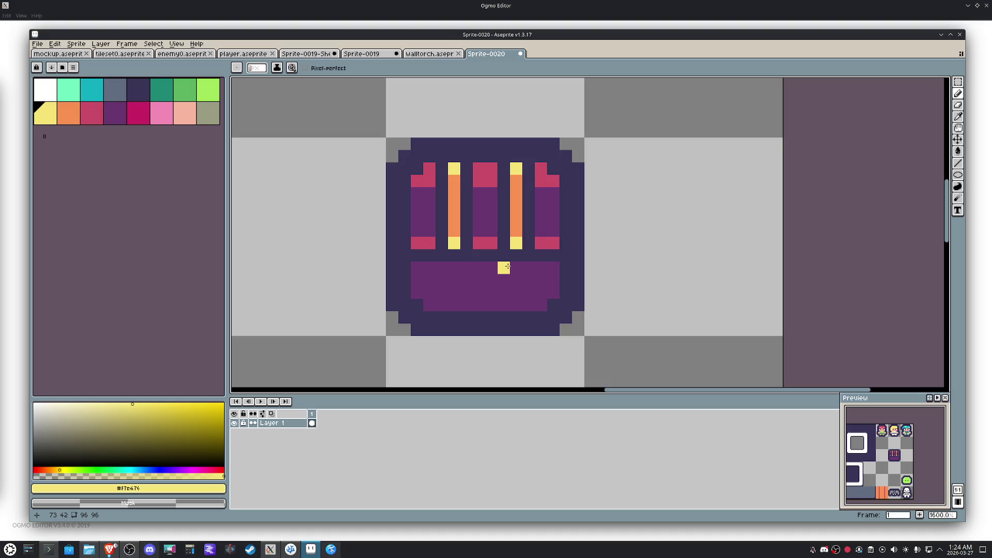
left_click(484, 242, "alt")
key("g")
left_click(487, 221)
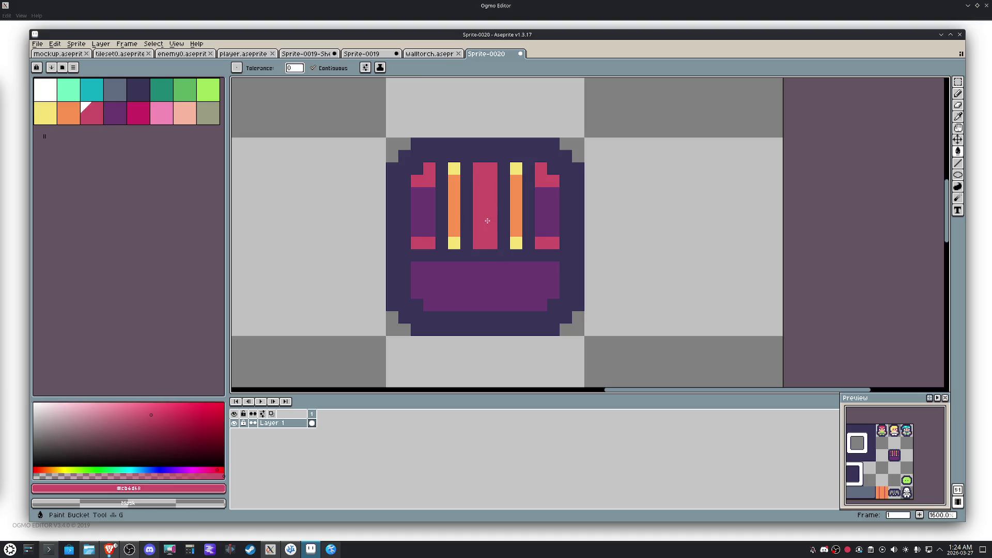
left_click(113, 112)
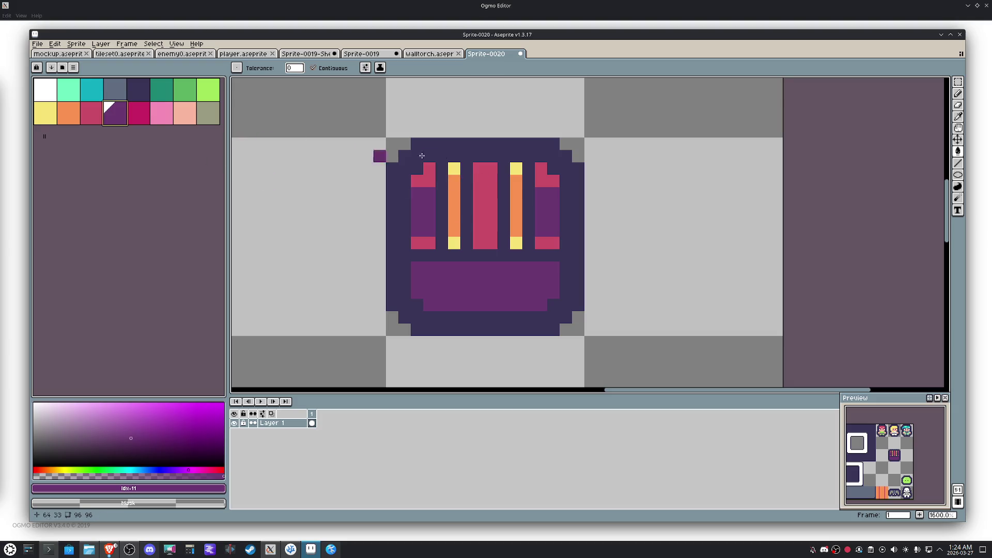
left_click(486, 170)
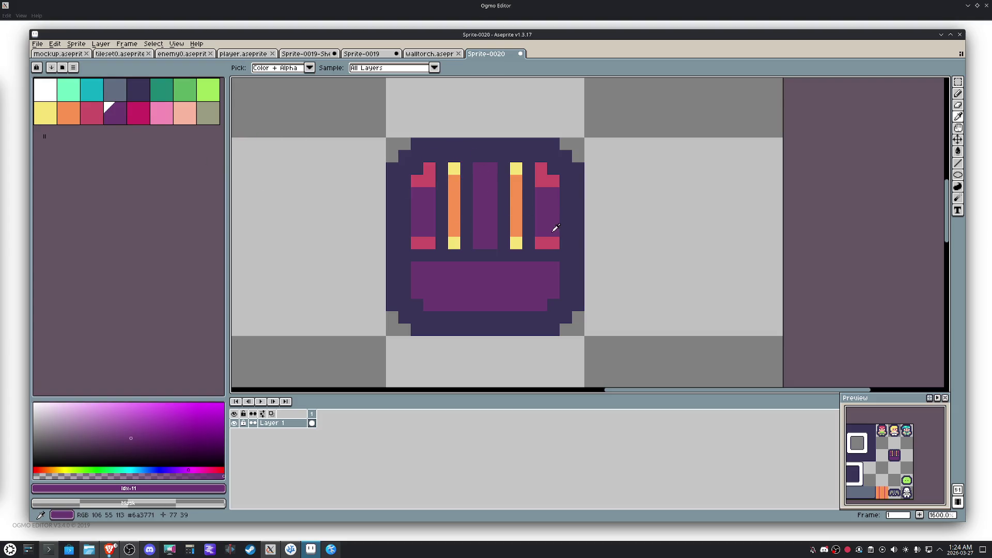
left_click(549, 242, "alt")
key("b")
mouse_move(489, 191)
left_mouse_down()
mouse_move(476, 200)
mouse_move(478, 223)
left_mouse_up()
Step: Fill the left and right panels' purple with crimson, then paint purple at their top and bottom rows
key("g")
left_click(423, 220)
left_click(549, 211)
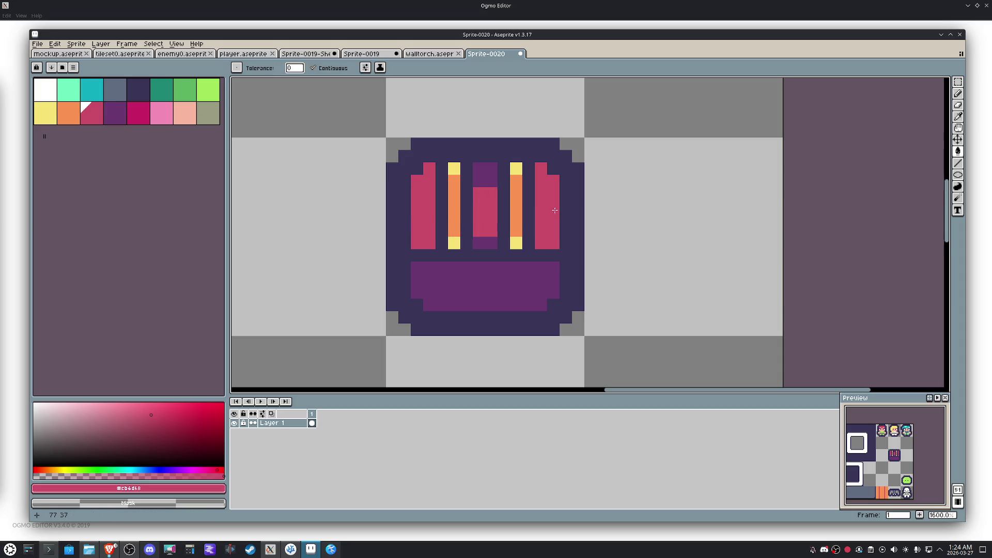
left_click(491, 170, "alt")
key("b")
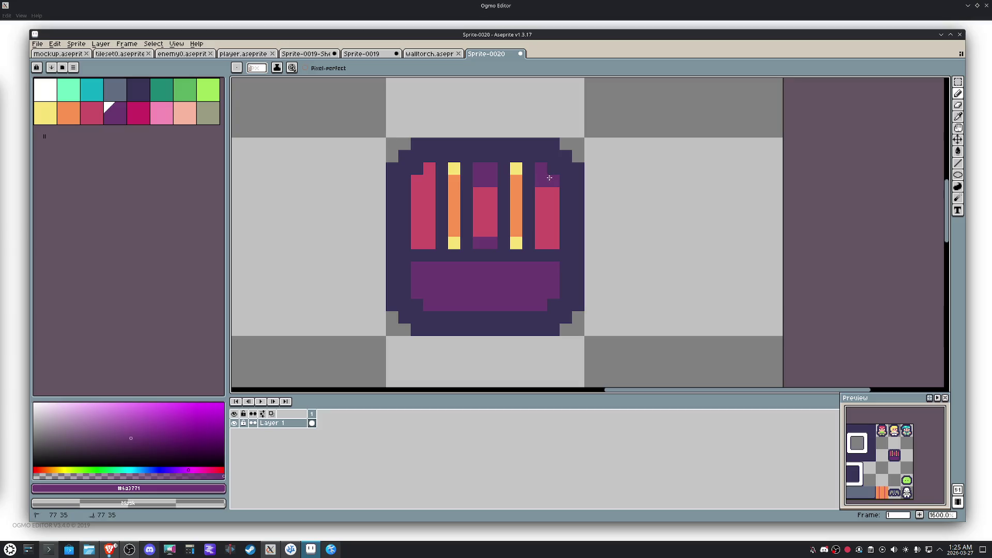
left_click_drag(430, 172, 422, 180)
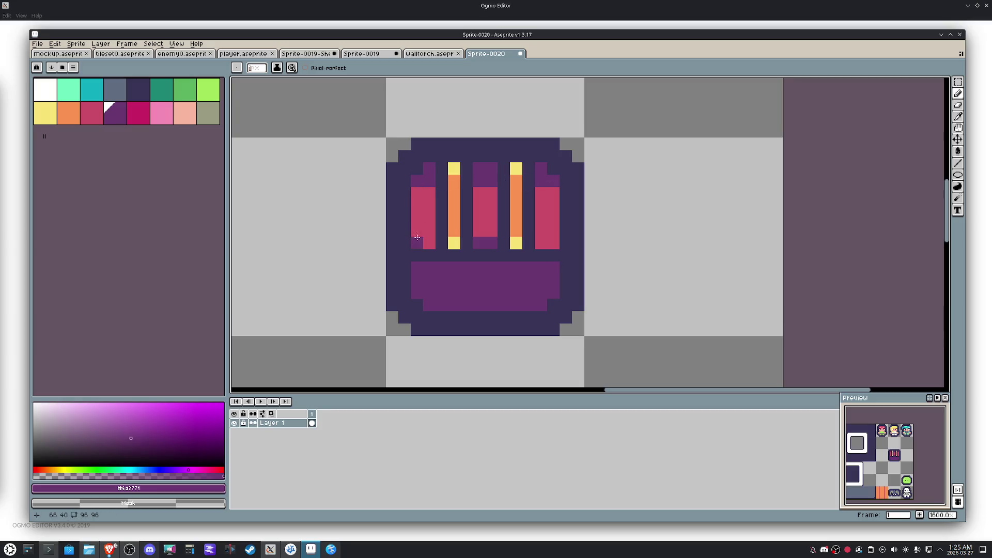
left_click(549, 245)
Step: Lengthen both yellow stripes' bottom tips and extend the purple shading along the panels' bottoms
left_click(515, 243, "alt")
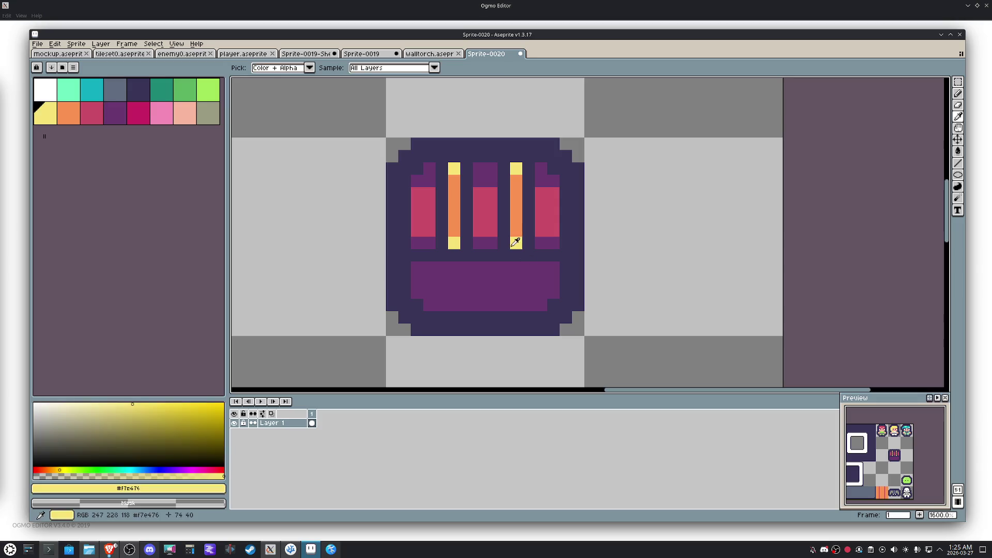
left_click(453, 255)
mouse_move(414, 268)
left_mouse_down()
mouse_move(554, 268)
mouse_move(535, 254)
left_mouse_up()
left_click(543, 249, "alt")
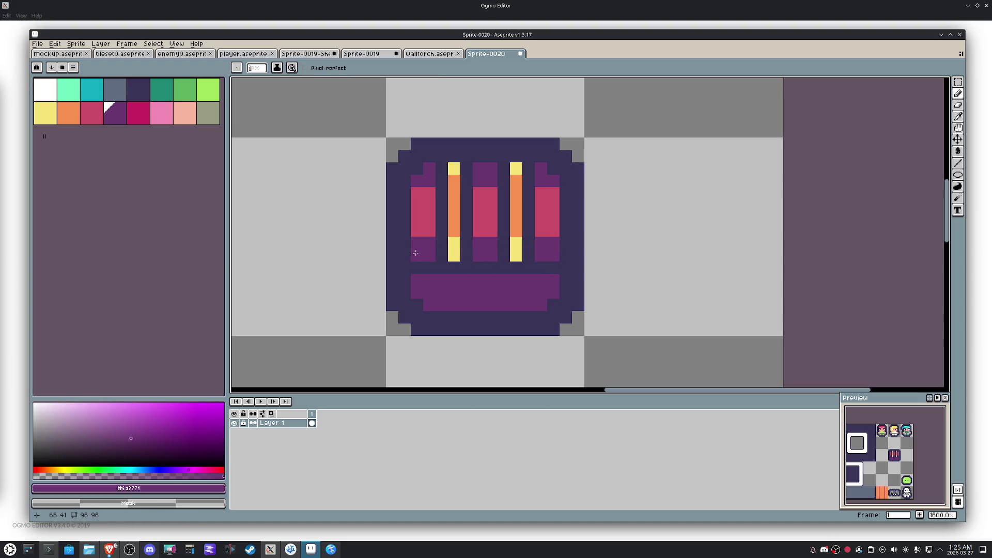
Step: Paint a yellow band over the purple base's top with a navy row and a hanging yellow latch
left_click(515, 255, "alt")
left_click_drag(554, 280, 414, 278)
left_click(414, 294, "alt")
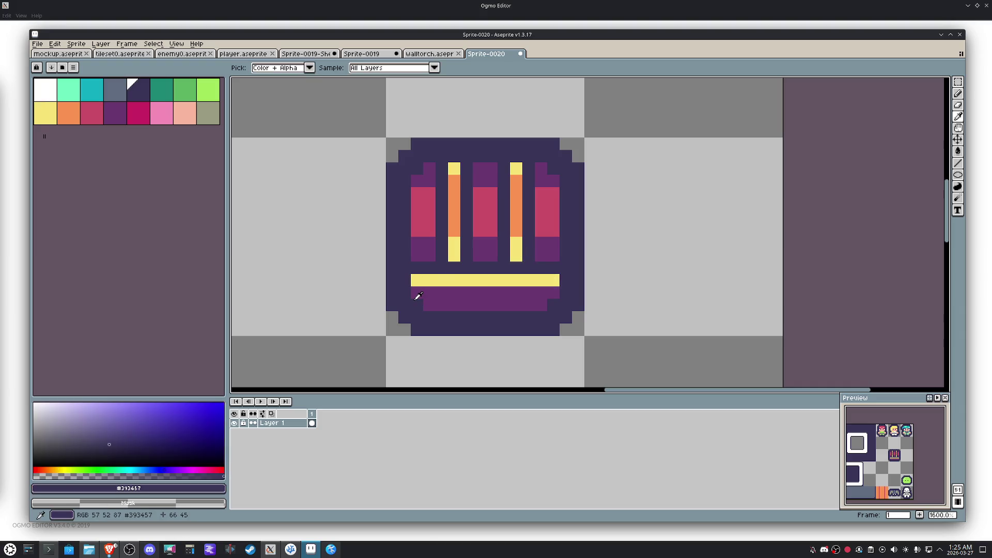
left_click(570, 293, "alt")
left_click_drag(559, 293, 417, 294)
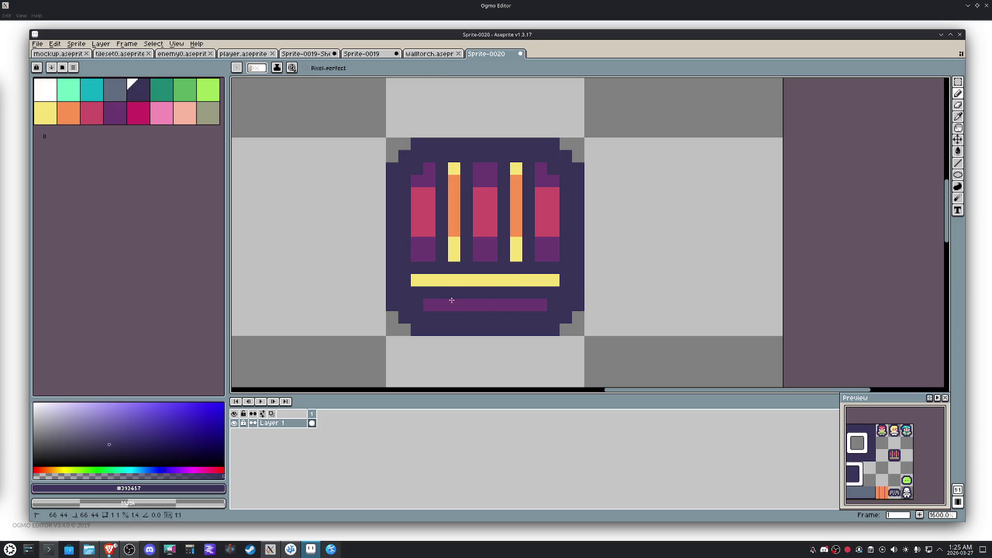
left_click(507, 280, "alt")
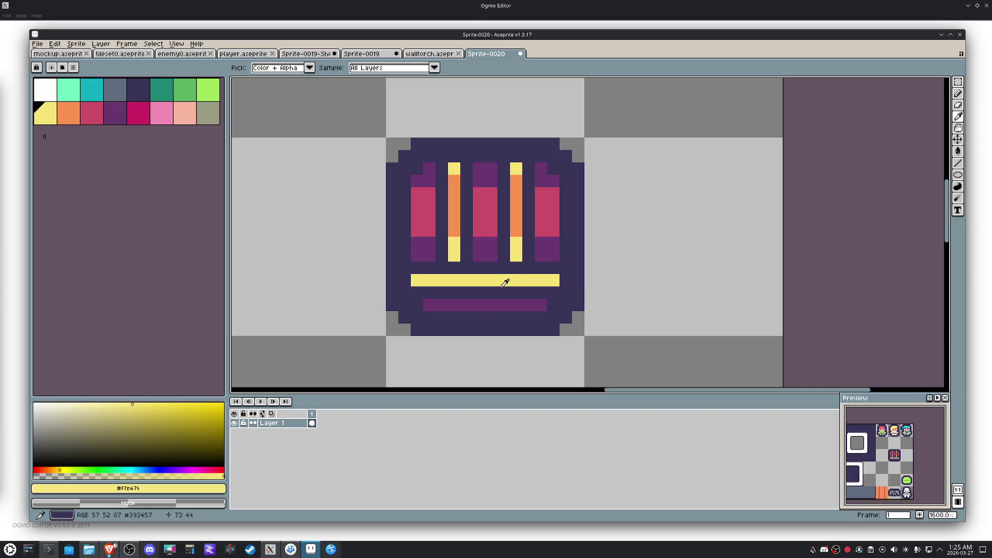
mouse_move(505, 293)
left_mouse_down()
mouse_move(468, 293)
mouse_move(478, 301)
left_mouse_up()
left_click(525, 293, "alt")
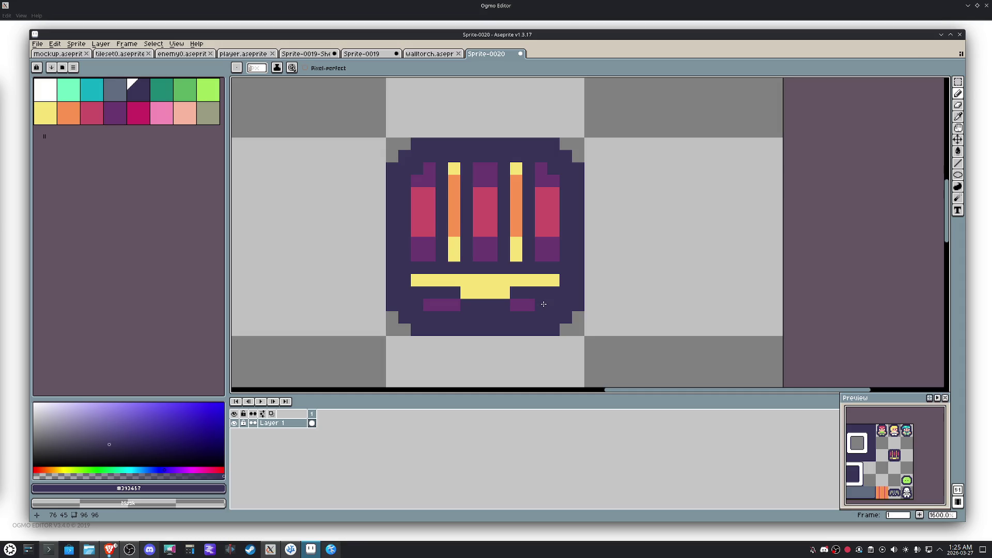
scroll(924, 463, "up", 1)
scroll(923, 463, "up", 1)
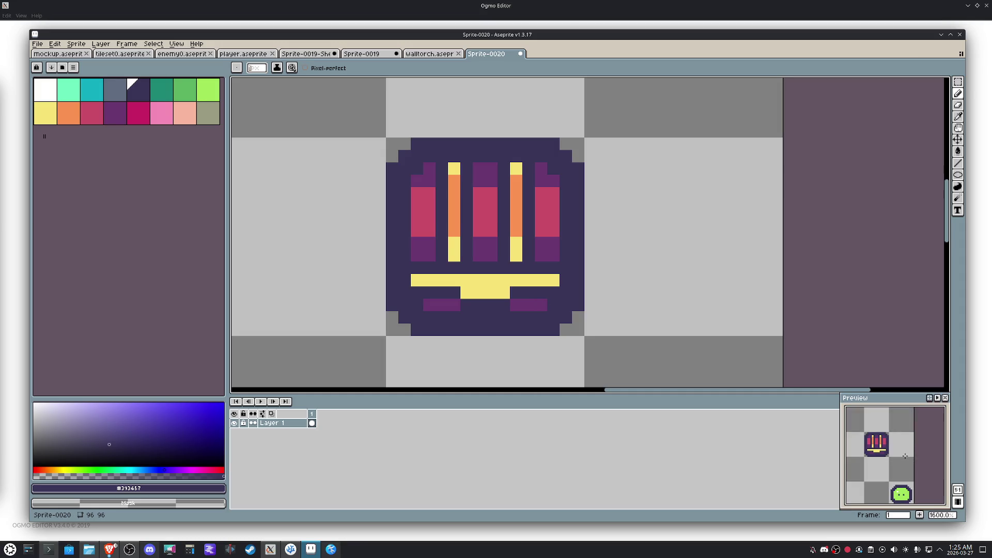
Step: Recolour a yellow pixel in the chest's right bar with orange sampled from the chest
left_click_drag(907, 457, 907, 453)
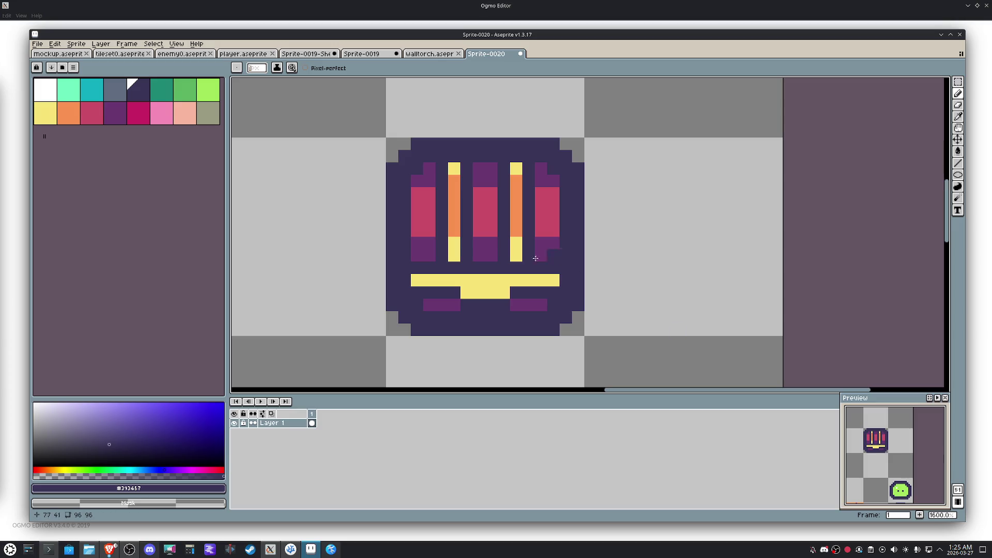
left_click(454, 215, "alt")
left_click(510, 243)
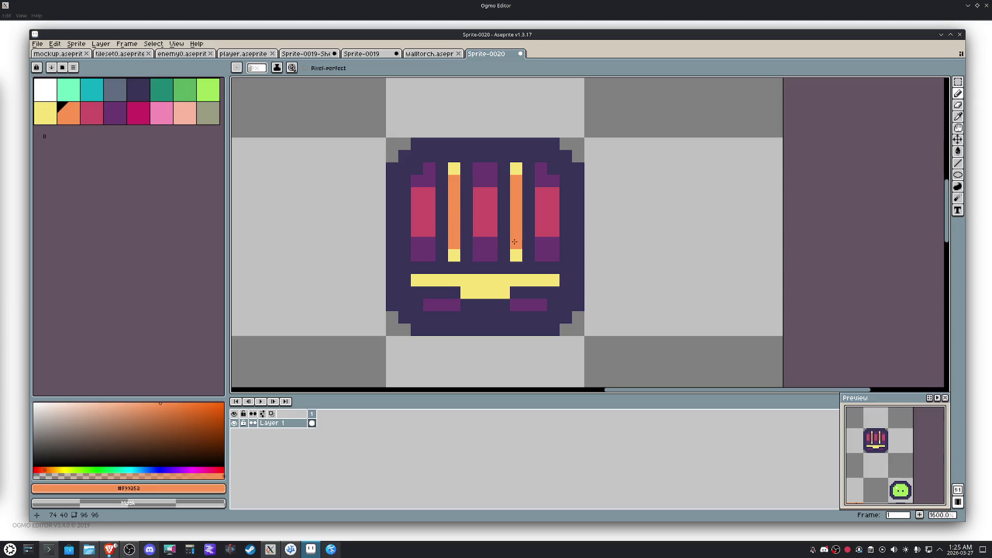
key("m")
scroll(515, 243, "down", 1)
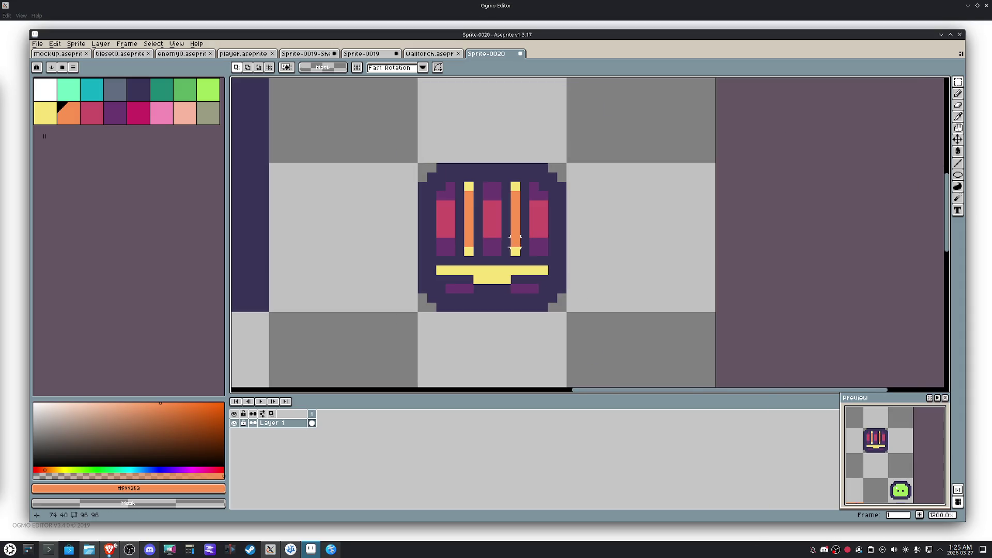
scroll(519, 245, "down", 1)
scroll(532, 247, "down", 2)
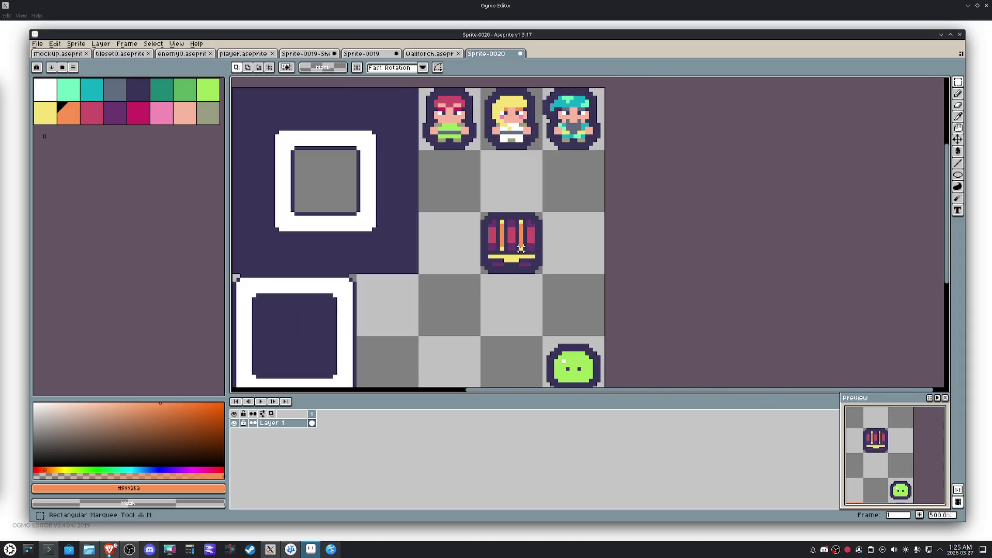
Step: Duplicate the 16x16 chest tile into the adjacent cell and pick purple to repaint the copy
mouse_move(533, 246)
left_mouse_down()
mouse_move(459, 243)
mouse_move(525, 252)
left_mouse_up()
left_click(594, 261)
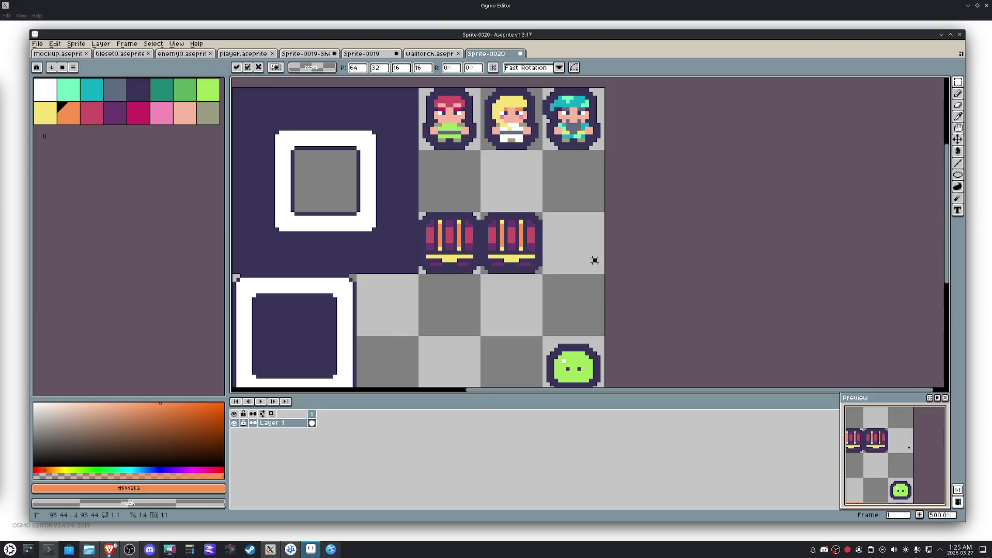
scroll(535, 257, "up", 4)
mouse_move(518, 269)
left_mouse_down()
mouse_move(610, 287)
mouse_move(476, 293)
mouse_move(600, 287)
left_mouse_up()
key("b")
left_click(592, 310, "alt")
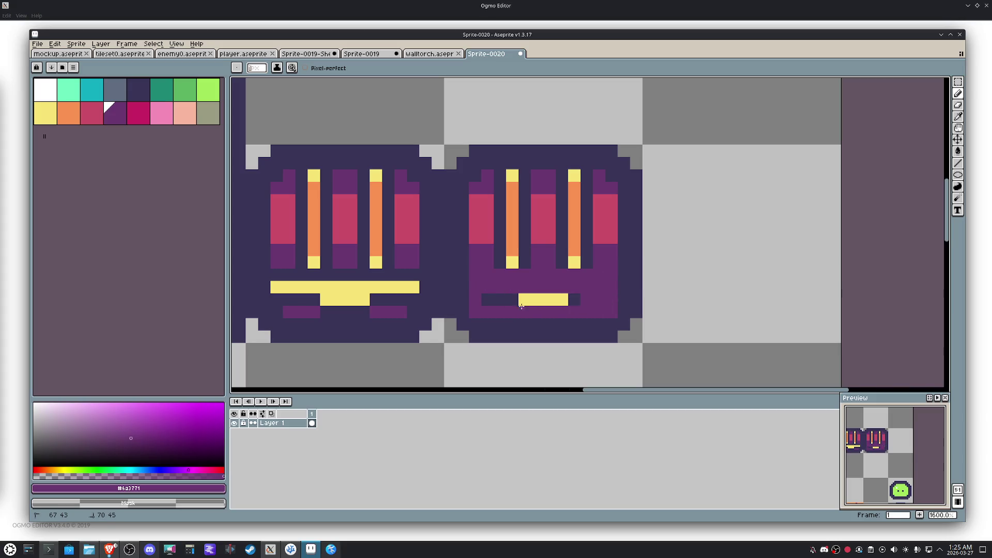
Step: Paint the copy's lower front purple and cover its top, bars and mid rows with pink
left_click_drag(497, 300, 587, 301)
left_click(612, 230, "alt")
mouse_move(613, 263)
left_mouse_down()
mouse_move(476, 263)
mouse_move(508, 250)
mouse_move(594, 250)
left_mouse_up()
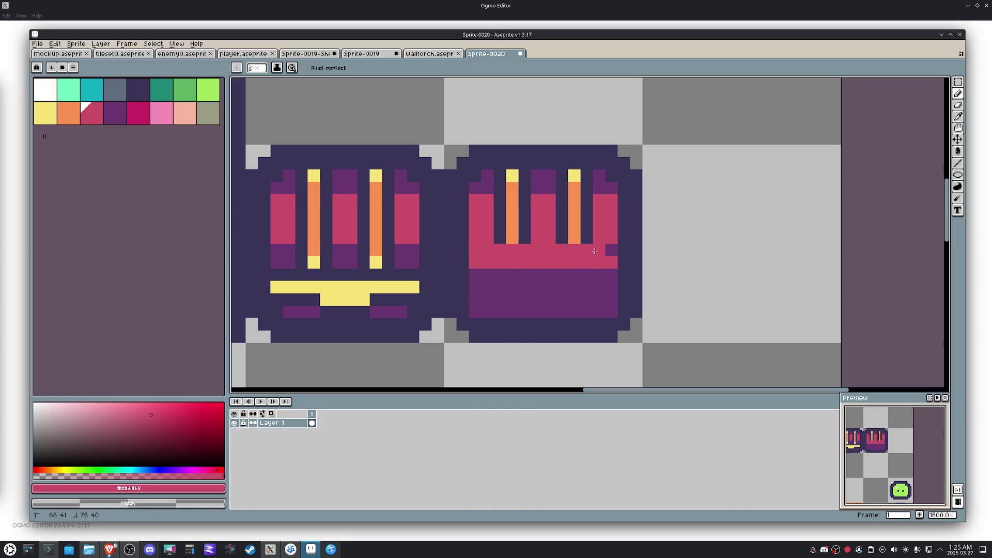
left_click_drag(601, 181, 506, 178)
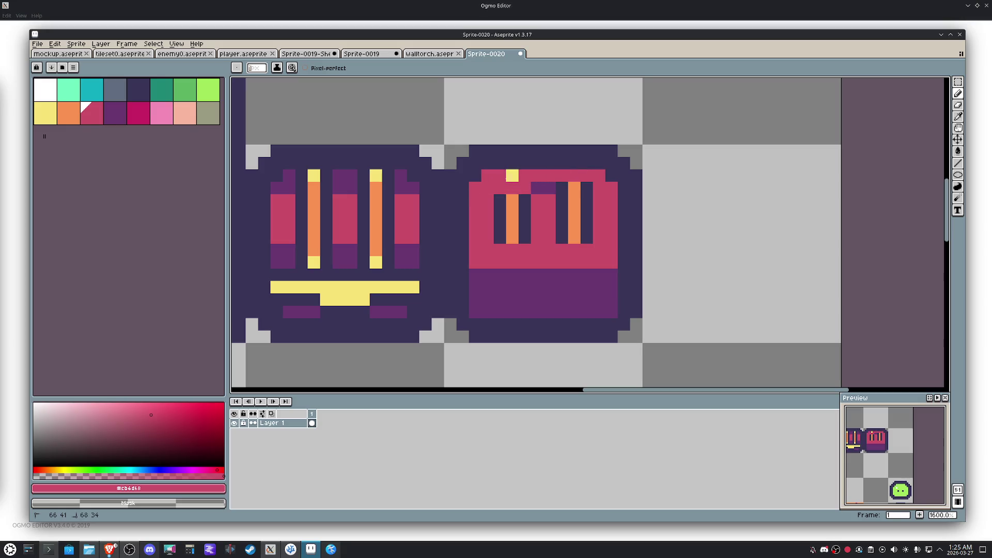
mouse_move(580, 183)
left_mouse_down()
mouse_move(512, 200)
mouse_move(587, 201)
mouse_move(587, 244)
left_mouse_up()
mouse_move(576, 204)
left_mouse_down()
mouse_move(575, 247)
mouse_move(564, 188)
left_mouse_up()
left_click_drag(526, 218, 519, 211)
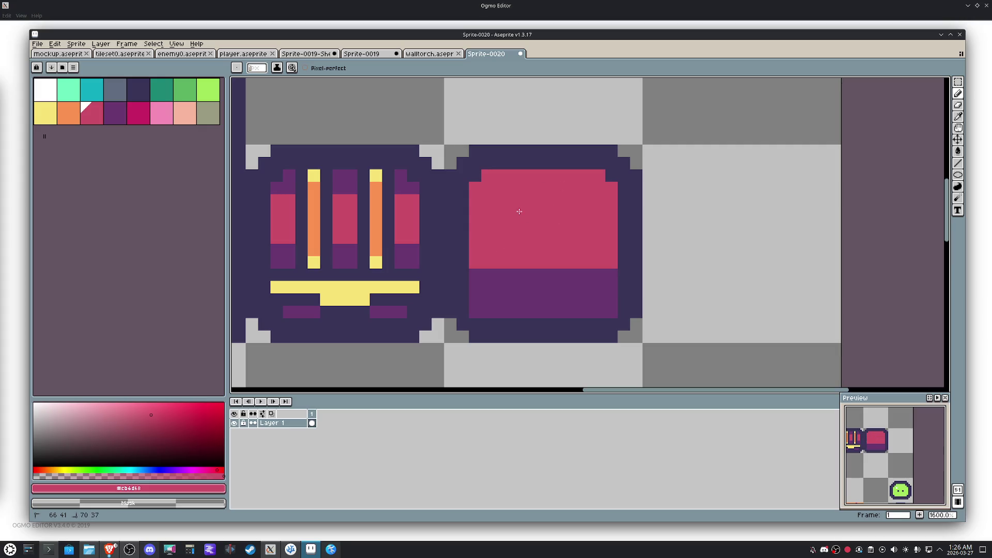
left_click_drag(487, 274, 613, 274)
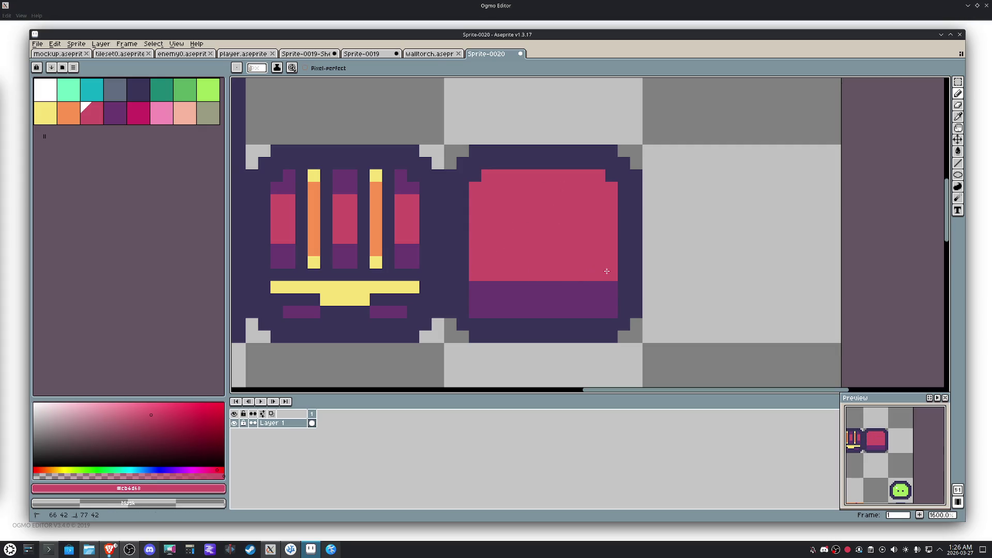
Step: Add dark #393457 pixels to the purple strip and outline and fill the inner opening purple
left_click(626, 289, "alt")
left_click(618, 307)
left_click(575, 313)
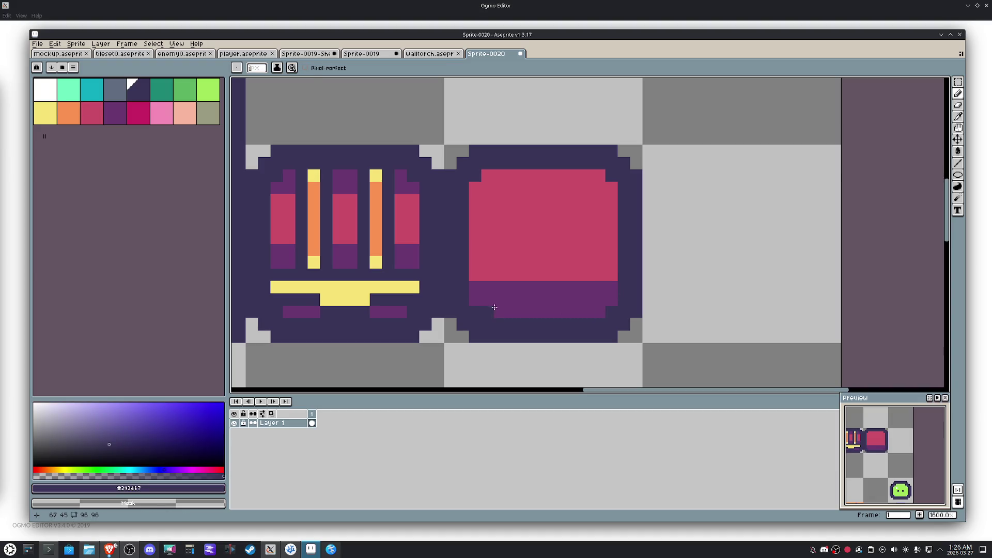
left_click(518, 309, "alt")
left_click(496, 200)
mouse_move(498, 200)
left_mouse_down()
mouse_move(587, 200)
mouse_move(585, 246)
mouse_move(500, 248)
mouse_move(500, 210)
mouse_move(513, 214)
left_mouse_up()
Step: Bucket-fill the inner opening dark and widen it over the top pink rows
key("g")
left_click(516, 217)
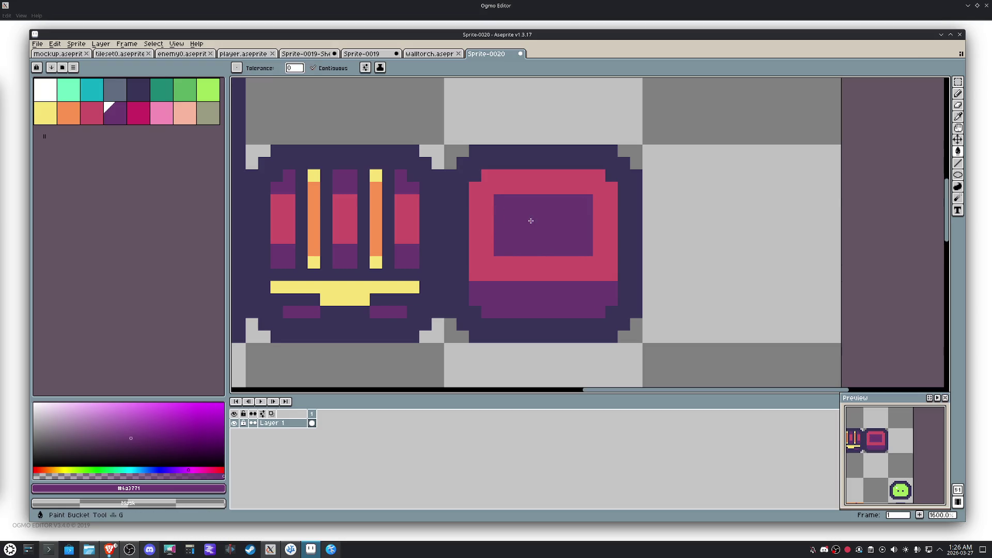
left_click(620, 214, "alt")
left_click(561, 219)
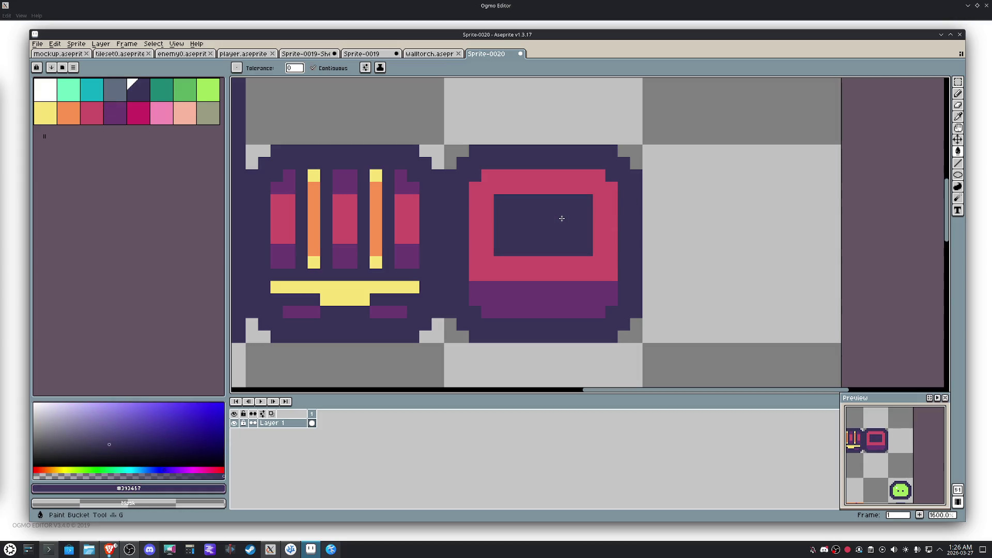
key("b")
left_click(599, 189)
mouse_move(594, 186)
left_mouse_down()
mouse_move(507, 183)
mouse_move(487, 194)
mouse_move(489, 264)
mouse_move(600, 262)
mouse_move(601, 195)
left_mouse_up()
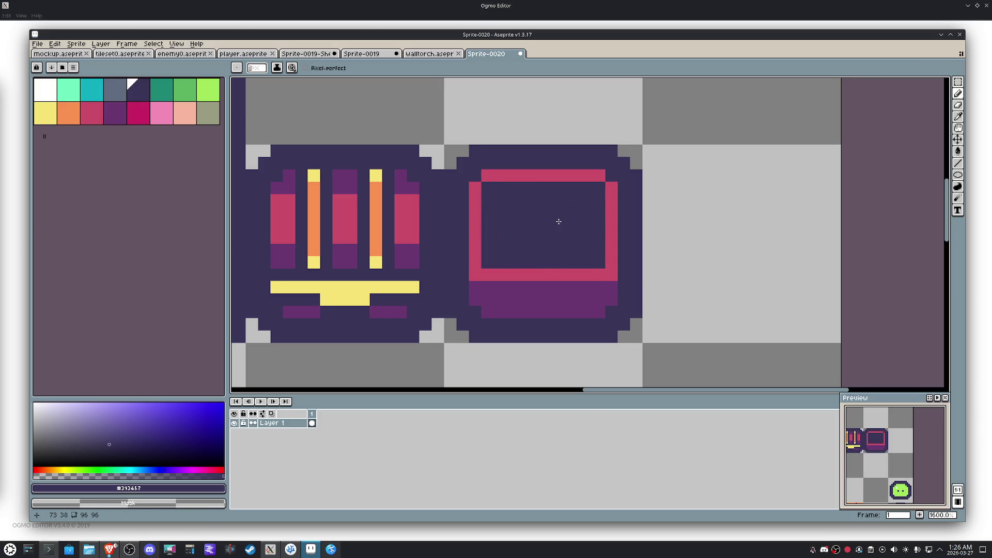
Step: Fill the open chest's upper interior with purple #6a3771
left_click(411, 248, "alt")
left_click(486, 225)
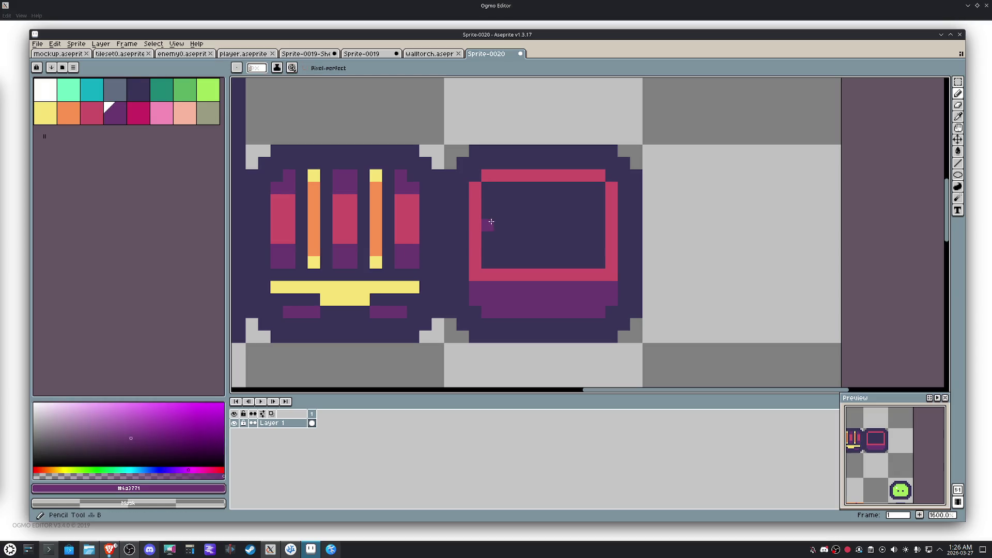
left_click(590, 221, "shift")
key("g")
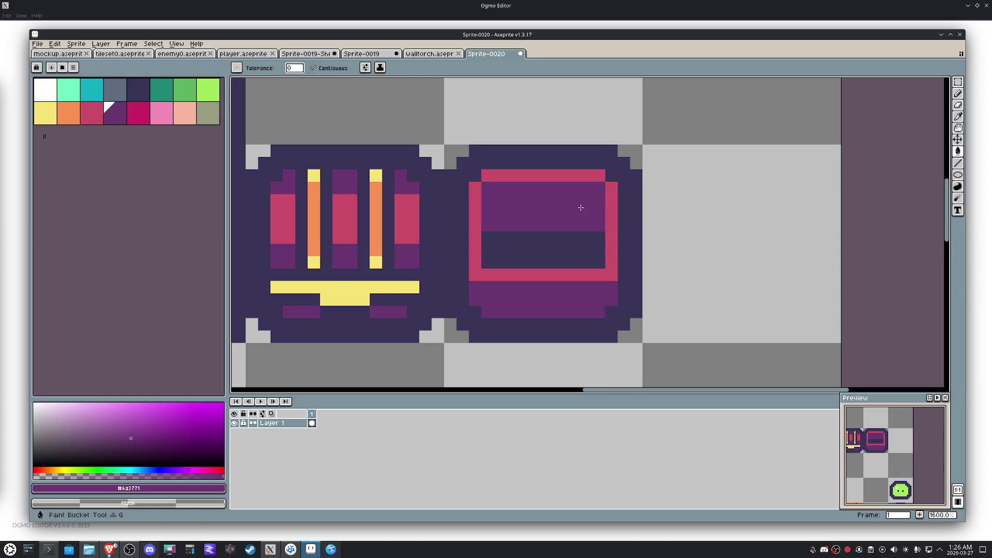
scroll(580, 207, "down", 3)
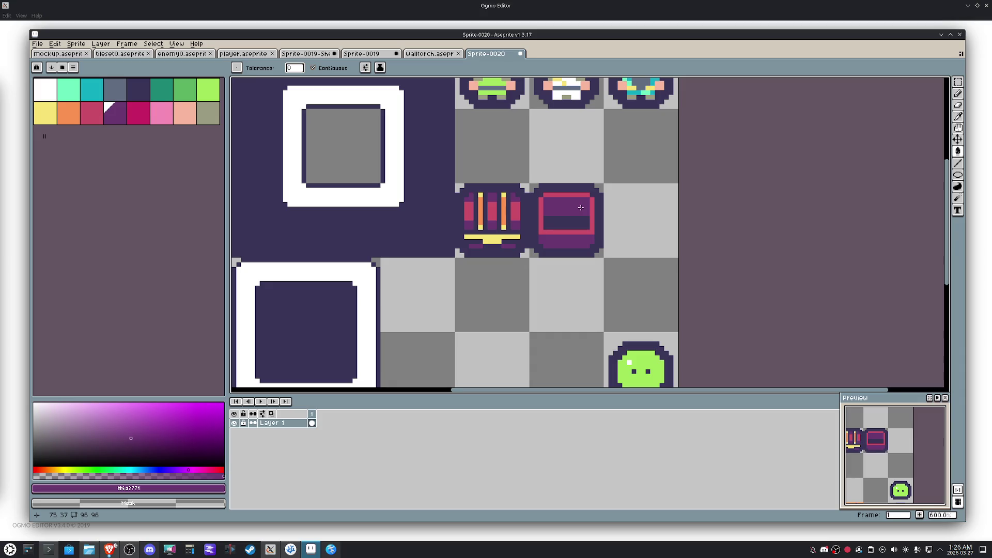
scroll(580, 208, "up", 4)
Step: Undo a stray pink fill and round the pink rim's inner corner with a pencil pixel
left_click(612, 190, "alt")
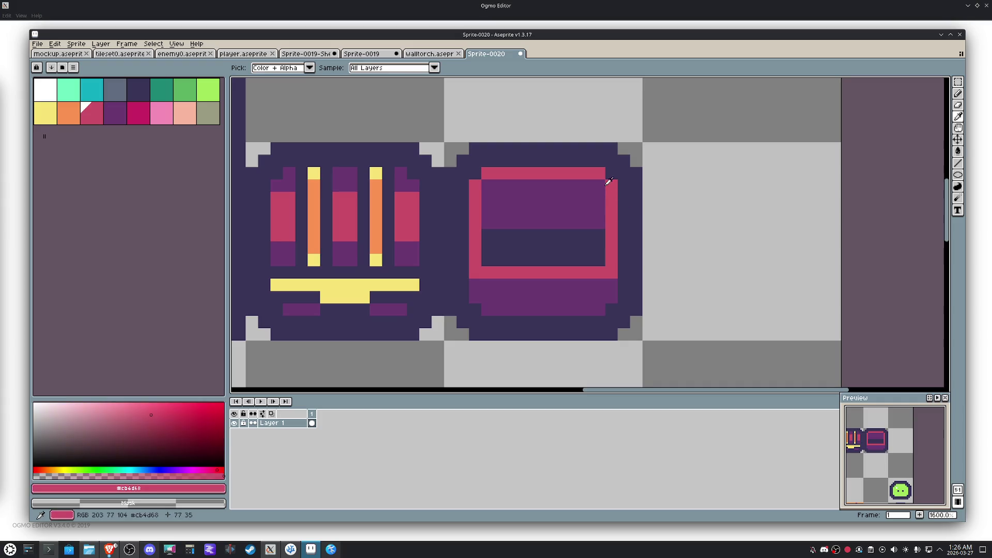
left_click(502, 182)
key("ctrl+z")
key("b")
left_click(599, 236)
key("ctrl+z")
left_click(601, 265)
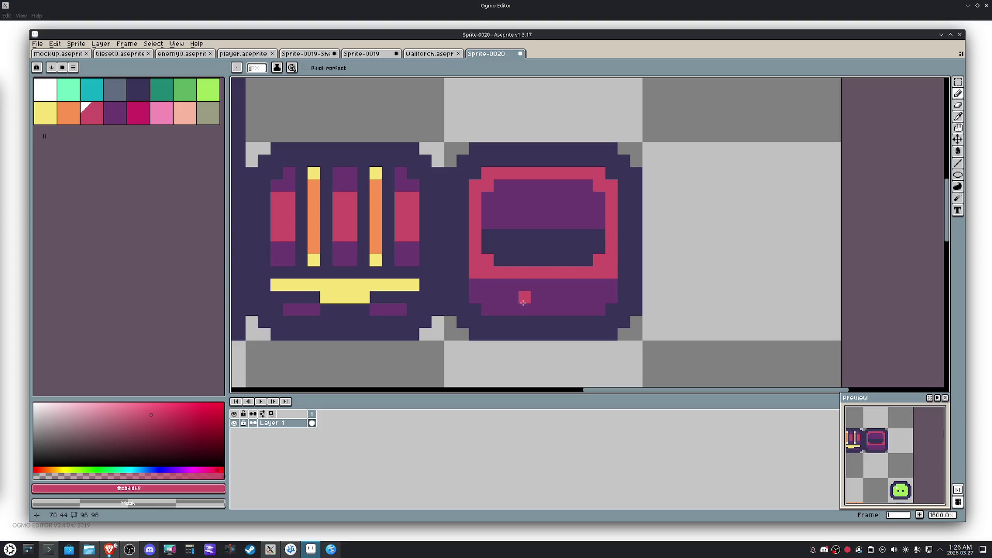
scroll(523, 301, "down", 3)
Step: Select the open chest tile and move it down one grid cell
left_click_drag(523, 302, 547, 211)
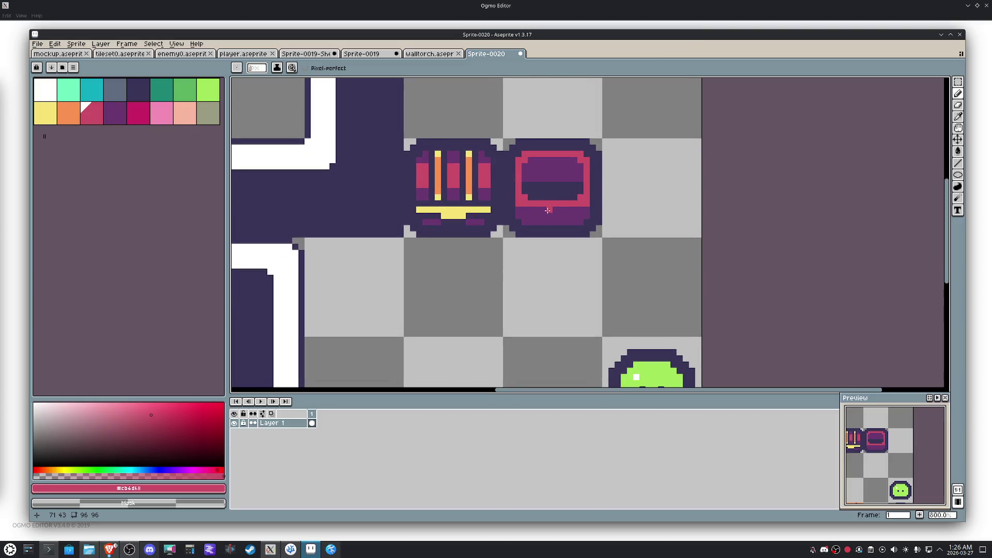
key("m")
left_click(548, 210)
key("shift+Down")
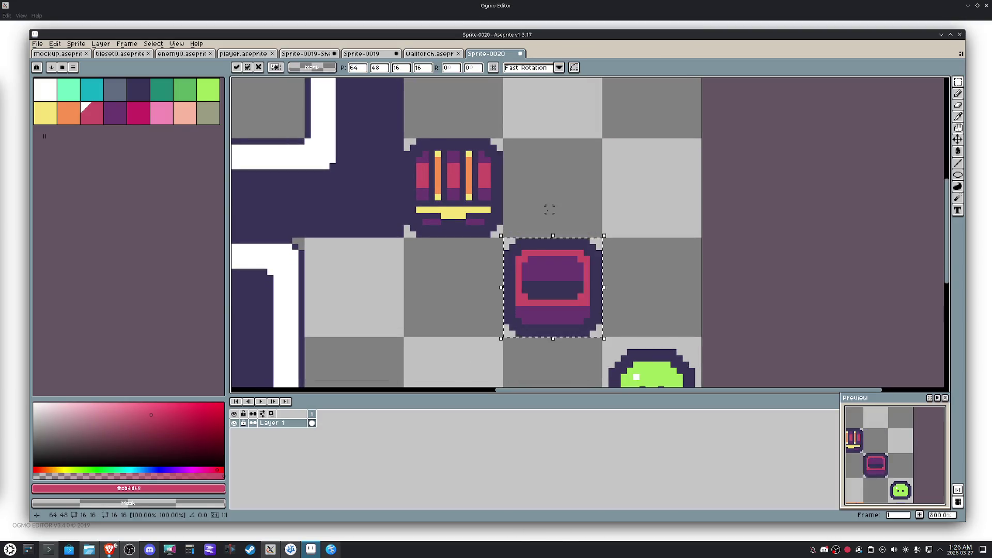
key("shift+Left")
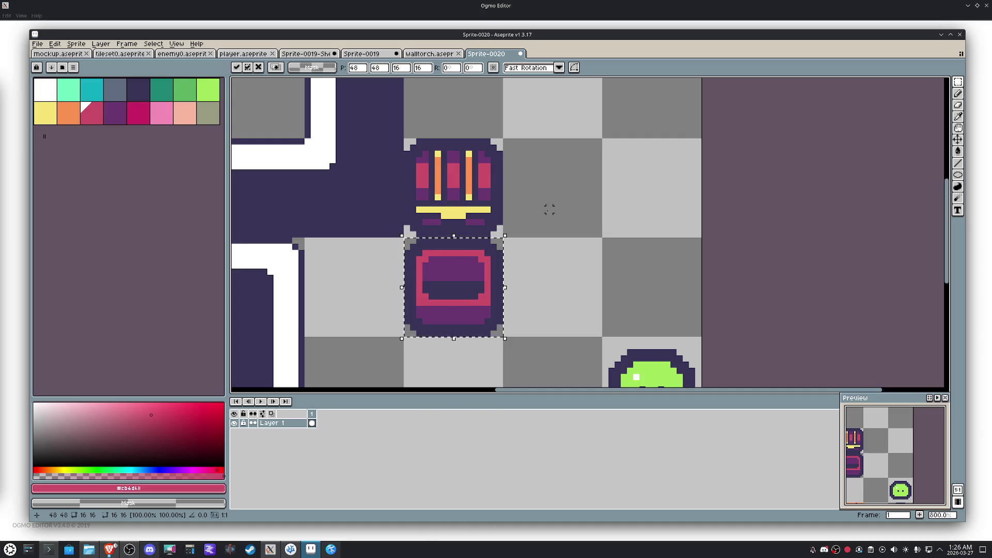
Step: Commit the moved open chest and erase the original's base pixels below the yellow bar
key("ctrl+d")
scroll(543, 179, "up", 3)
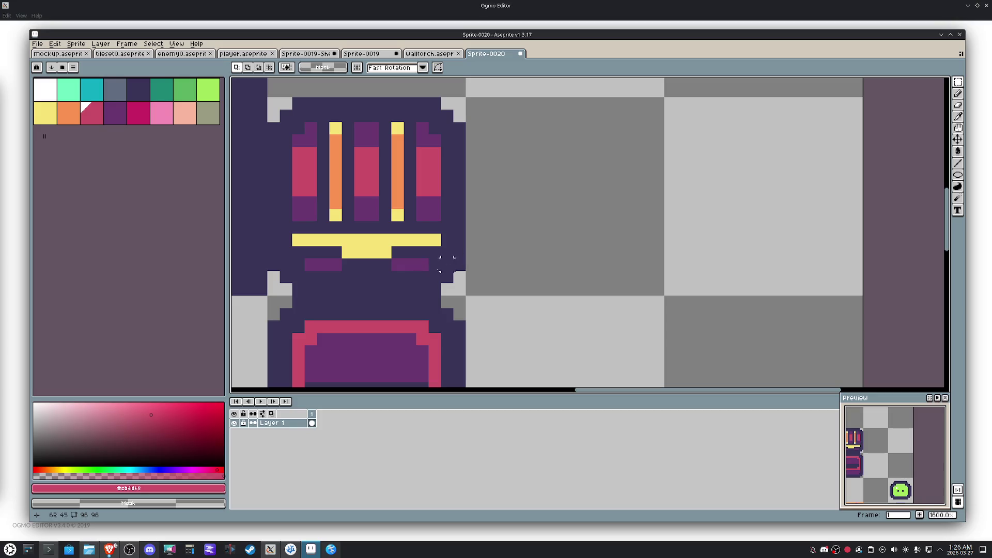
left_click_drag(390, 258, 467, 298)
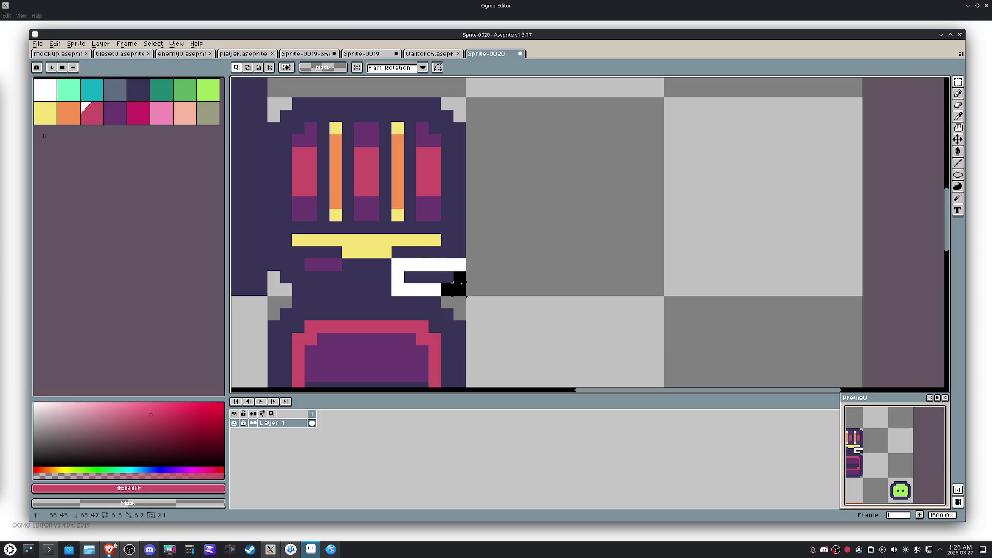
scroll(547, 280, "down", 1)
scroll(547, 279, "down", 1)
key("Delete")
scroll(439, 283, "up", 1)
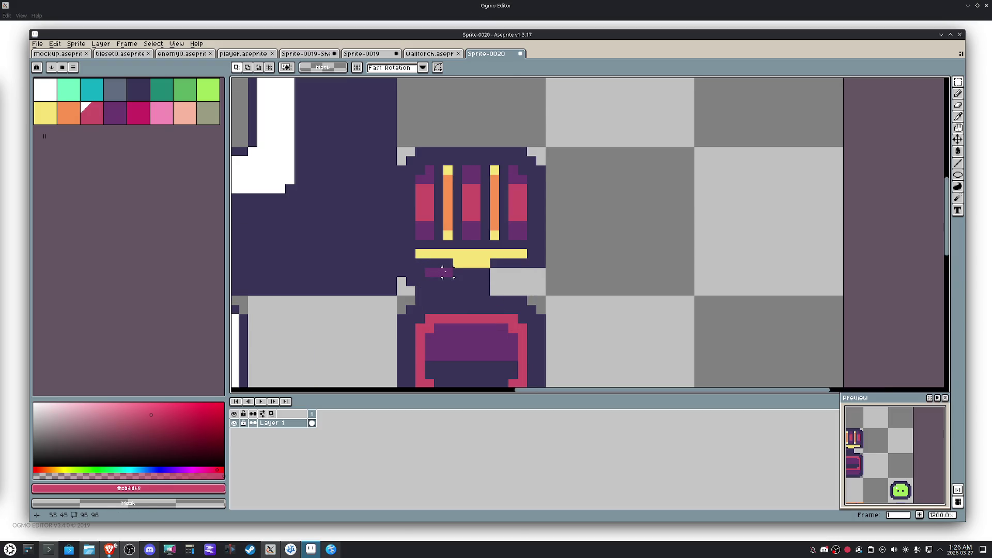
mouse_move(395, 267)
left_mouse_down()
mouse_move(455, 297)
mouse_move(480, 287)
left_mouse_up()
left_click(577, 289)
key("b")
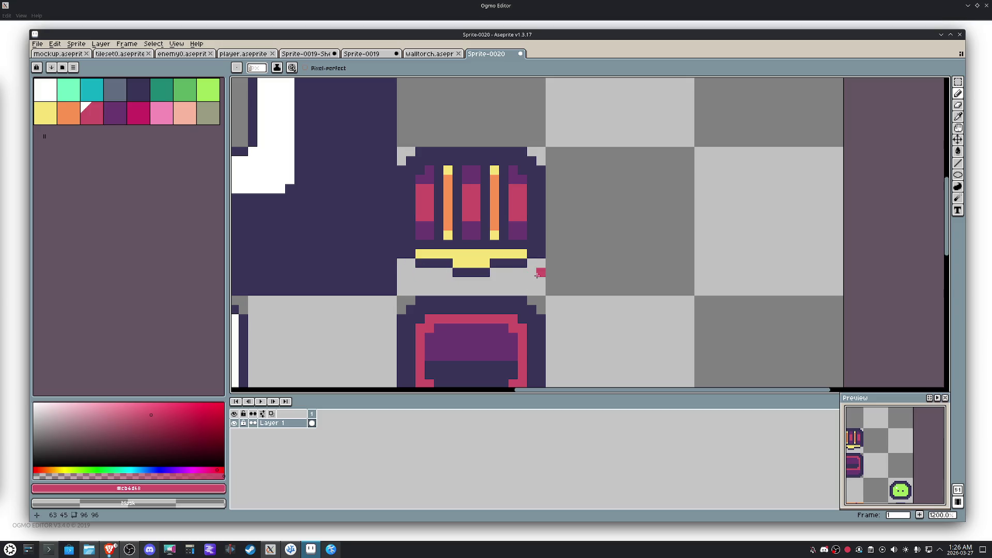
scroll(537, 273, "down", 3)
scroll(536, 274, "down", 1)
Step: Copy the trimmed chest tile and paste it one cell to the right
key("m")
left_click_drag(536, 273, 482, 226)
key("ctrl+c")
key("ctrl+v")
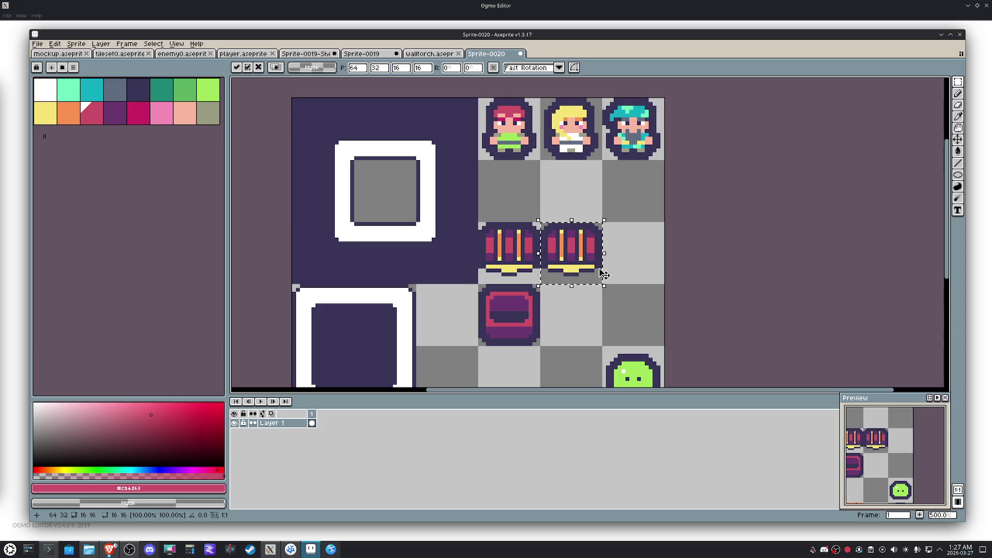
Step: Commit the paste and raise the copied chest's upper pixels by one pixel twice
key("Return")
scroll(644, 261, "up", 4)
mouse_move(630, 307)
left_mouse_down()
mouse_move(504, 267)
mouse_move(469, 230)
left_mouse_up()
left_click(665, 277)
mouse_move(643, 291)
left_mouse_down()
mouse_move(458, 245)
mouse_move(458, 238)
left_mouse_up()
left_click_drag(528, 278, 526, 269)
left_click(721, 239)
left_click_drag(633, 281, 467, 180)
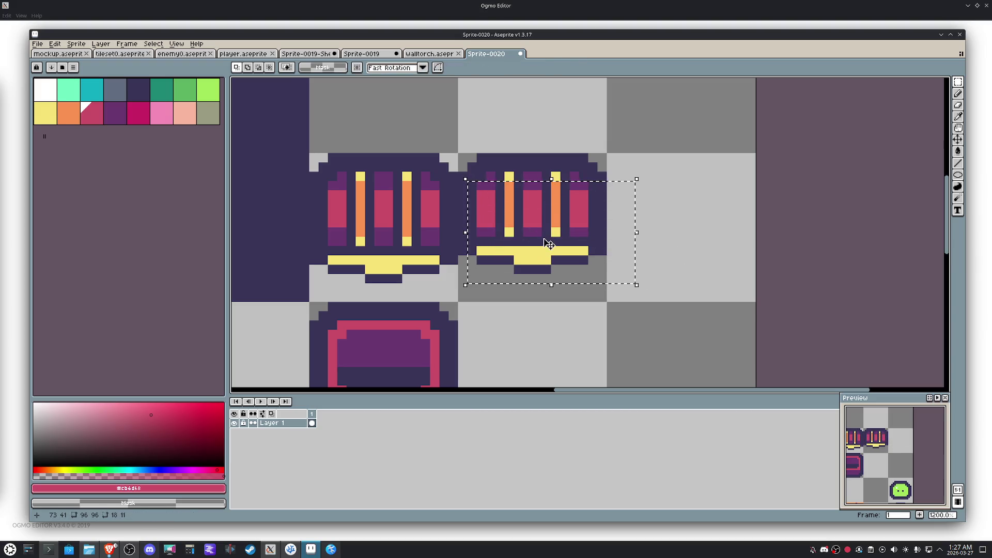
left_click_drag(549, 245, 549, 236)
key("ctrl+d")
Step: Nudge the copied chest's lower right pixels up one and reselect the 16x16 tile
key("b")
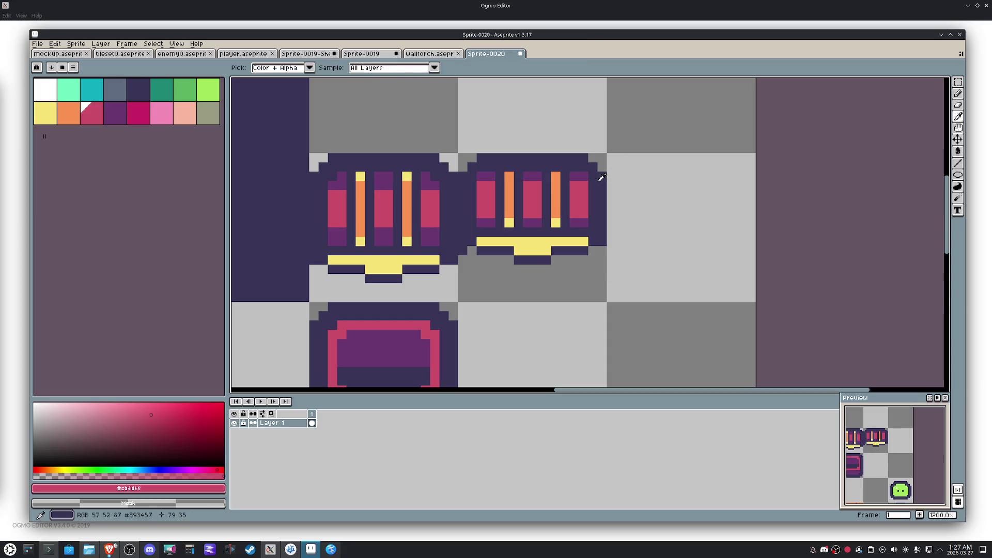
left_click(597, 164, "alt")
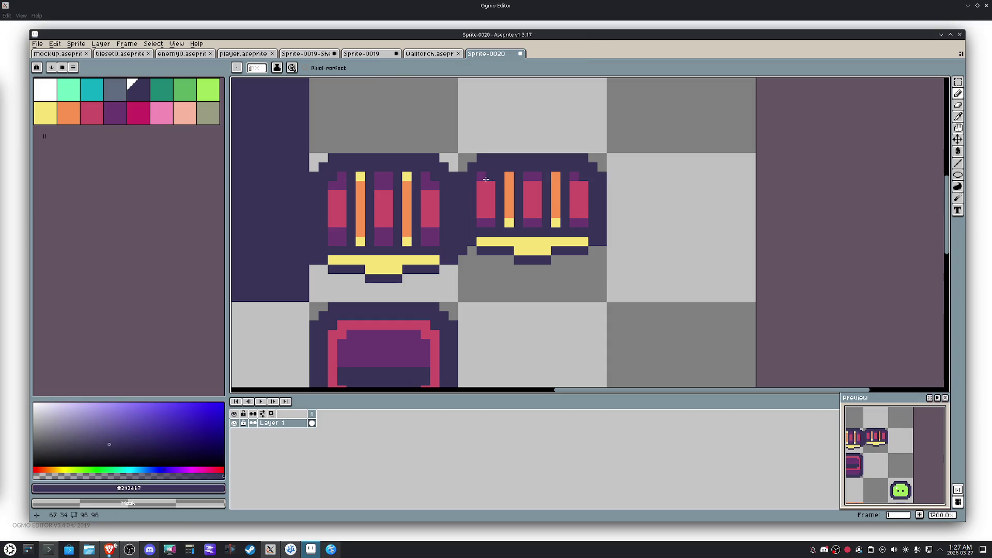
key("m")
left_click_drag(632, 271, 456, 198)
key("Up")
left_click_drag(547, 205, 578, 209)
scroll(625, 204, "up", 1)
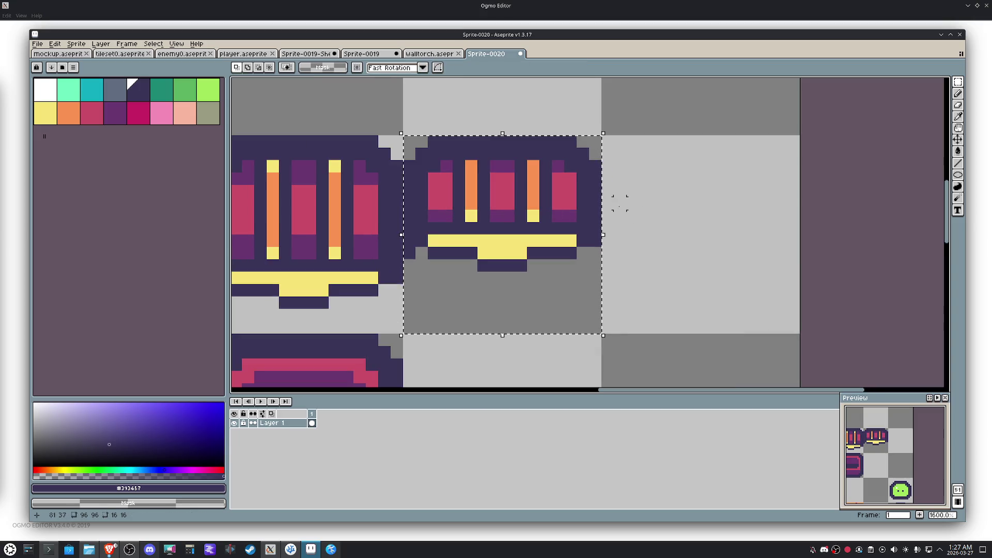
Step: Alt-drag a copy of the lid tile into the next cell to the right
left_click(569, 192, "alt")
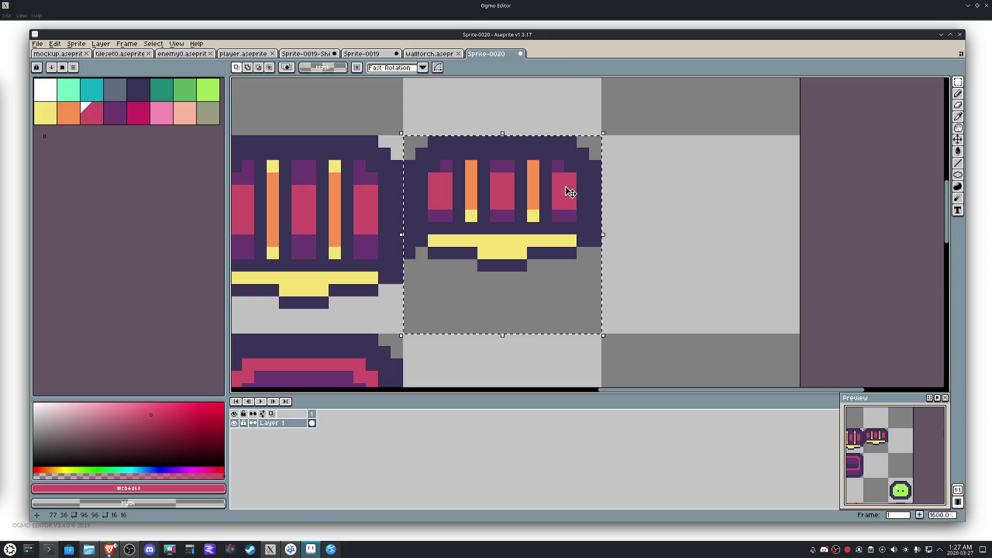
scroll(568, 191, "down", 1)
left_click_drag(528, 218, 677, 217)
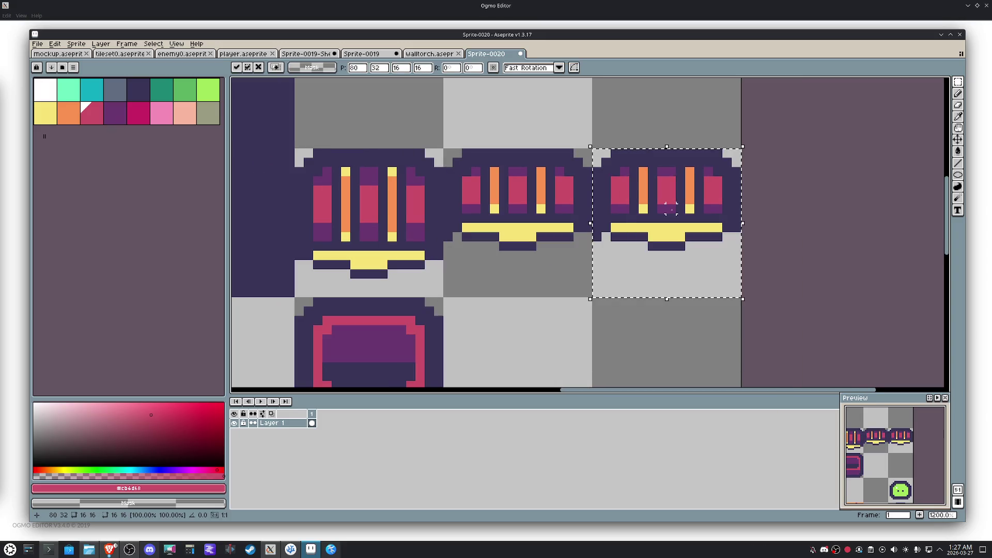
key("ctrl+d")
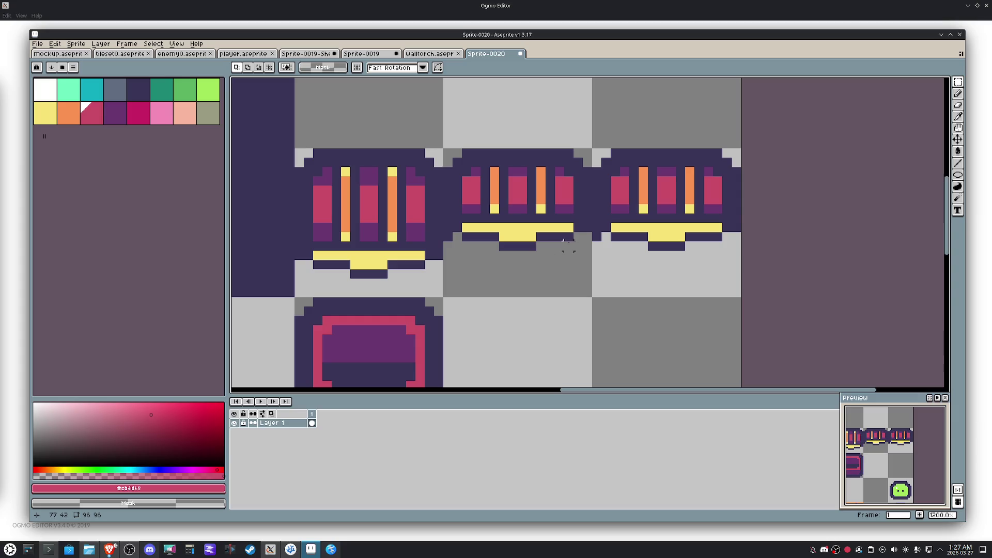
key("b")
left_click(601, 216, "alt")
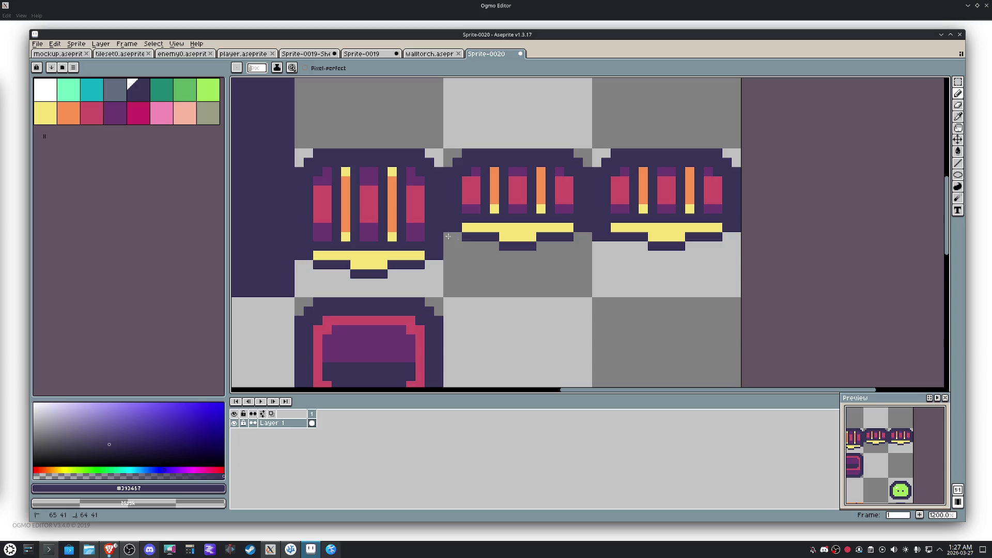
key("ctrl+z")
left_click_drag(625, 261, 571, 274)
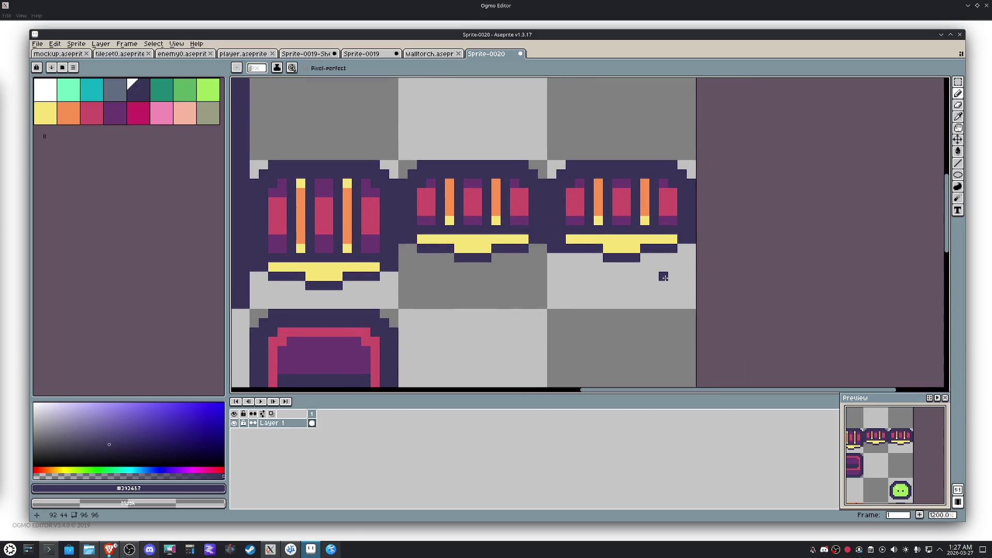
Step: Shift the third lid's lower part up one pixel to flatten it
key("m")
mouse_move(690, 275)
left_mouse_down()
mouse_move(551, 224)
mouse_move(550, 213)
left_mouse_up()
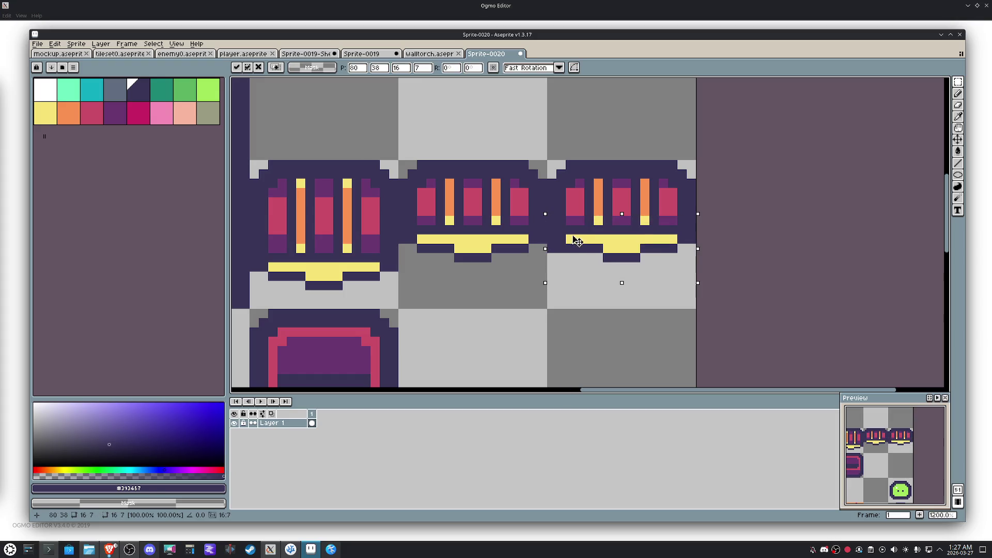
key("ctrl+d")
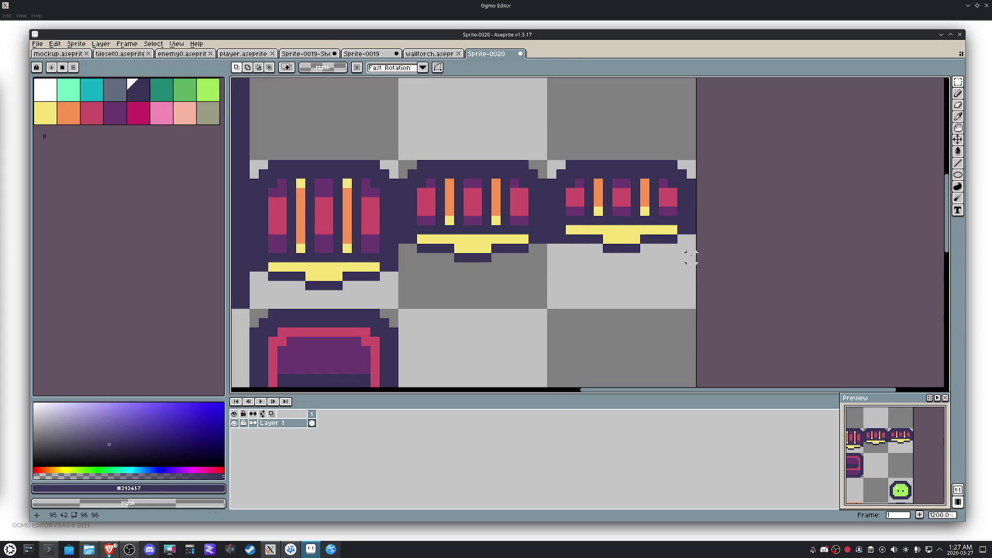
left_click_drag(690, 259, 551, 200)
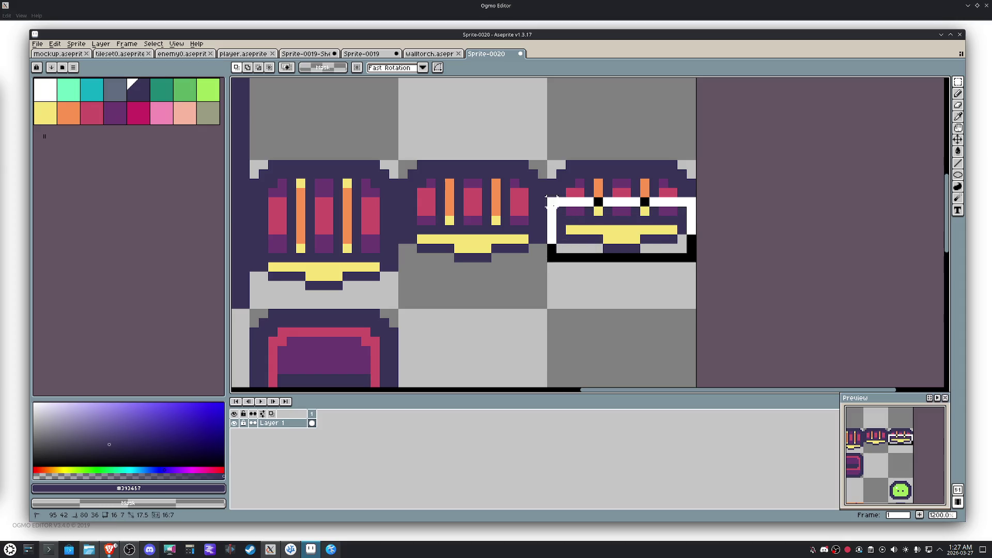
left_click_drag(611, 224, 611, 215)
key("ctrl+d")
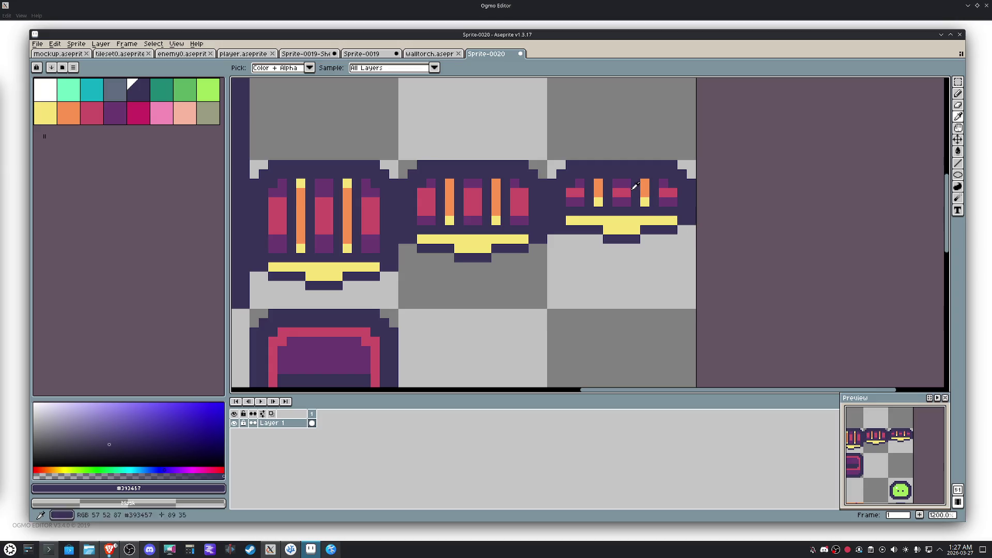
Step: Retouch the third lid's stripe pixels with sampled pink, yellow and purple
left_click(622, 184, "alt")
key("g")
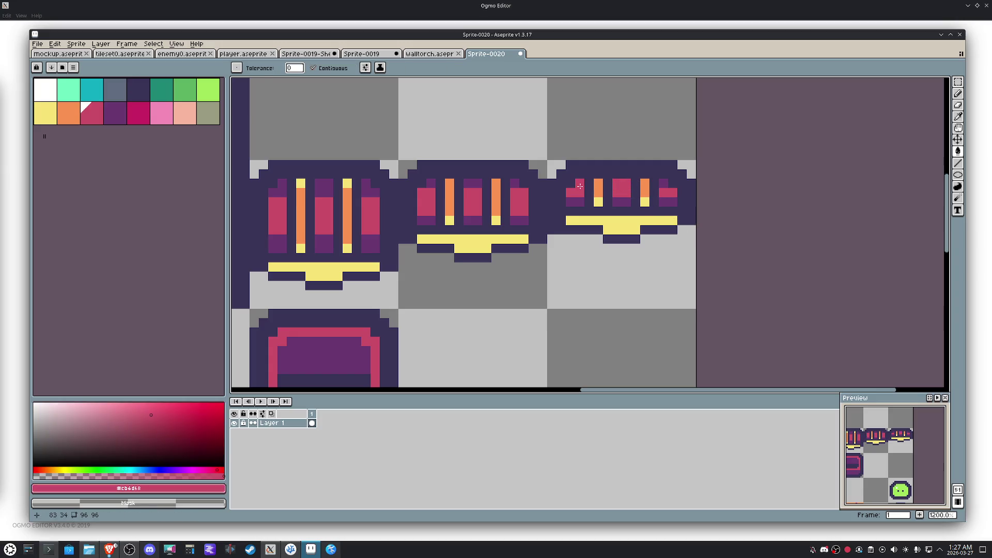
left_click(642, 196, "alt")
key("b")
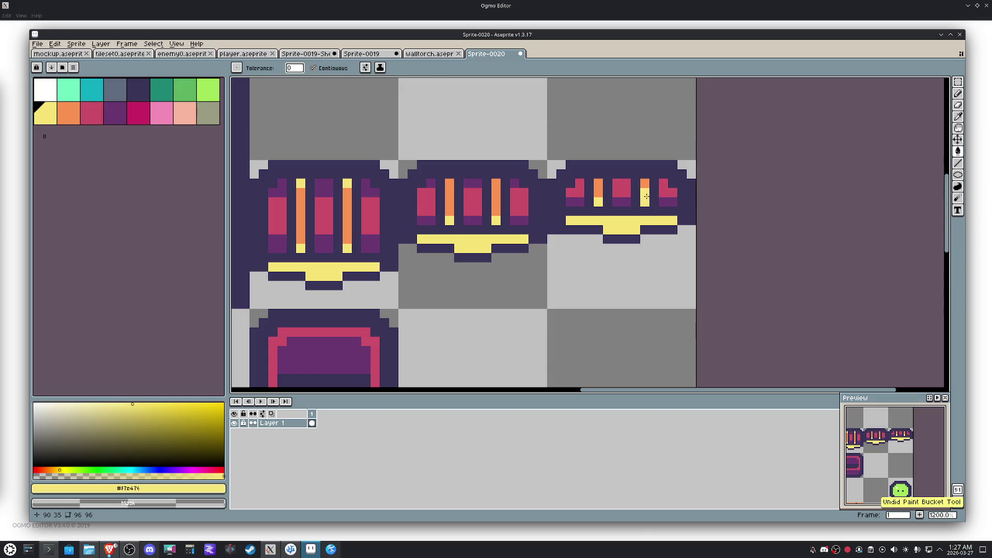
left_click(621, 184, "alt")
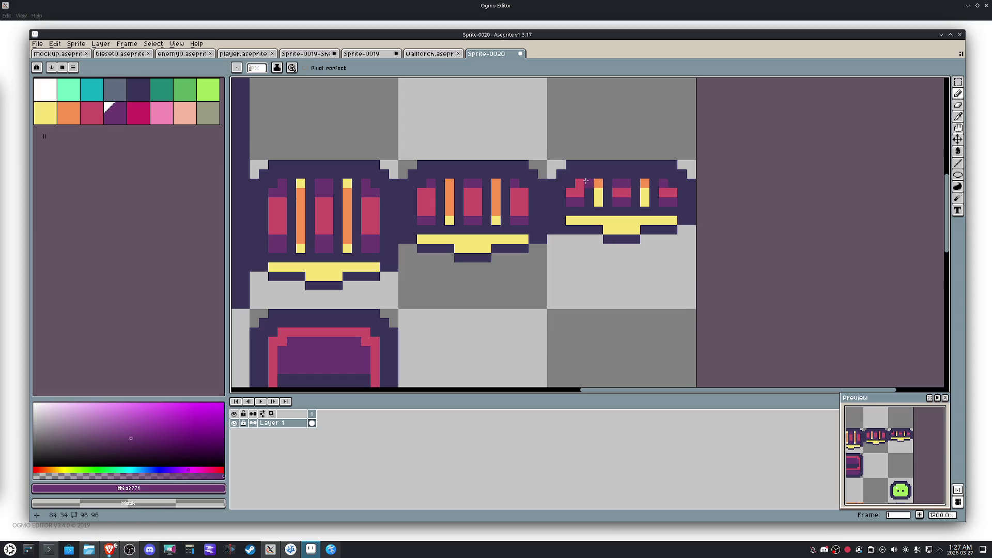
left_click(577, 198, "alt")
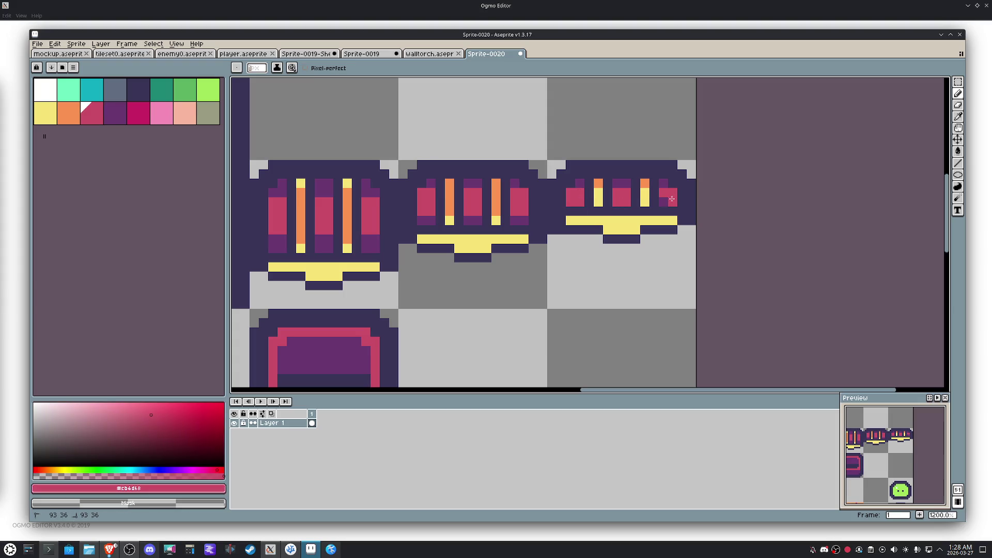
scroll(630, 243, "down", 4)
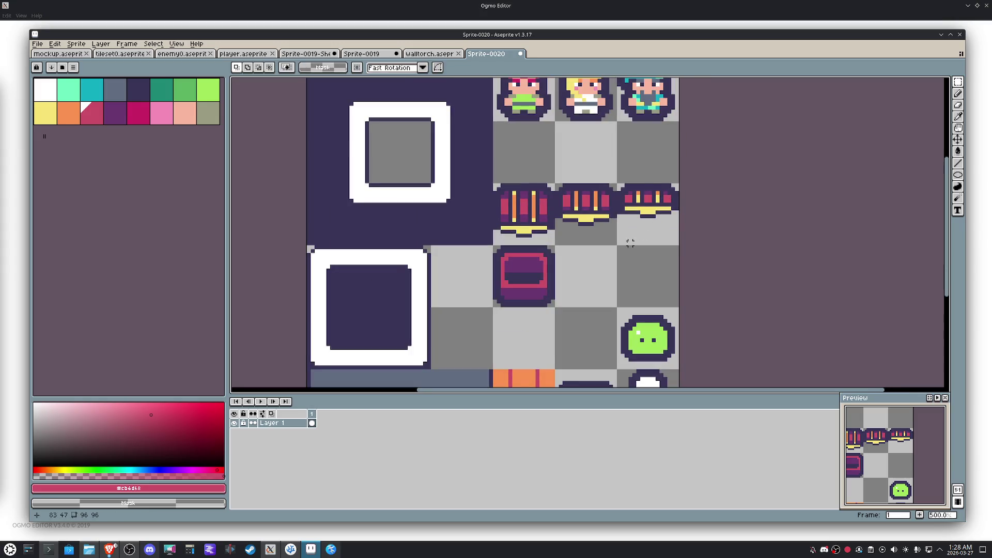
Step: Alt-drag chest bodies into adjacent tiles and move the three lids down onto them
mouse_move(540, 270)
left_mouse_down()
mouse_move(612, 295)
mouse_move(674, 295)
left_mouse_up()
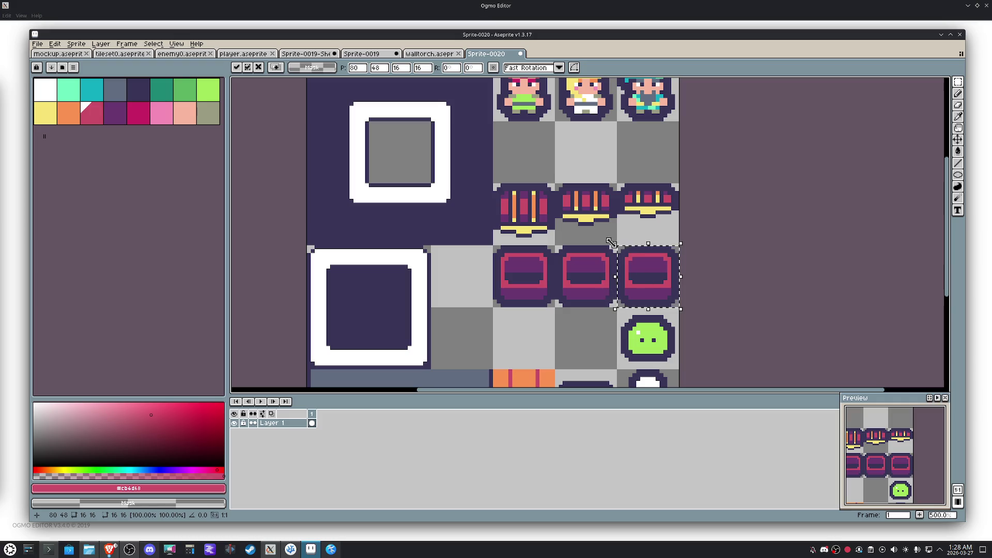
left_click_drag(625, 270, 501, 331)
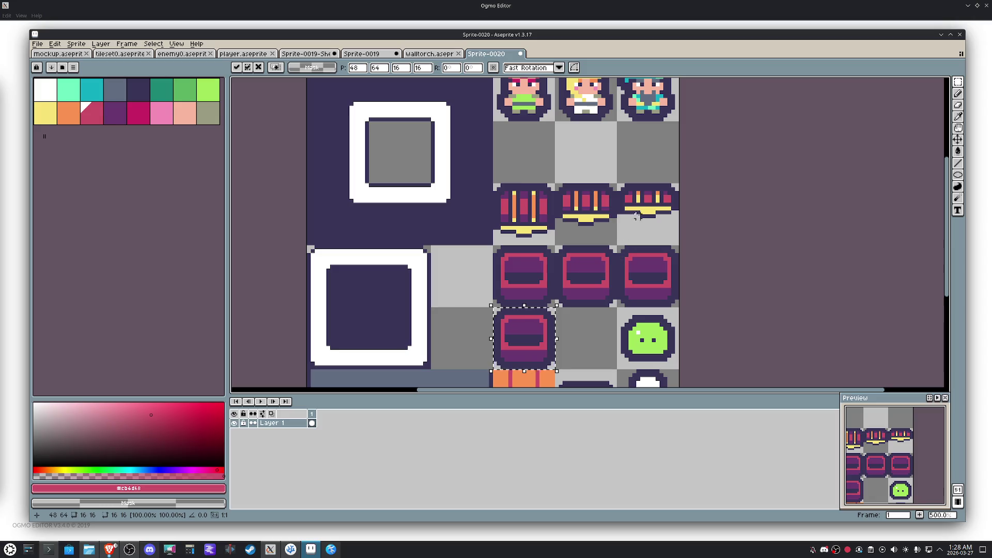
left_click_drag(635, 221, 541, 208)
key("Down")
key("Down")
key("Down")
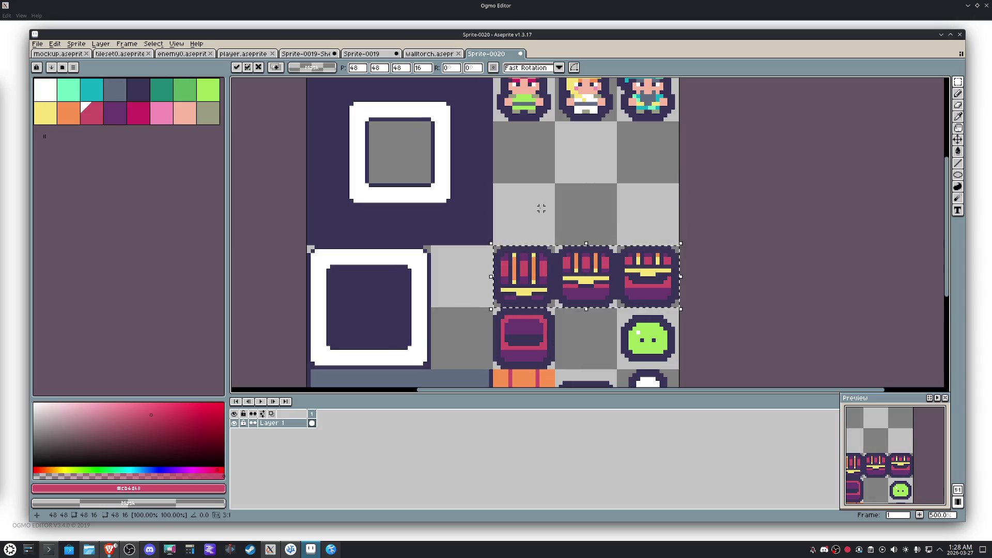
left_click(572, 204)
Step: Move the finished row of three chests up two tiles beneath the characters
left_click_drag(654, 278, 516, 279)
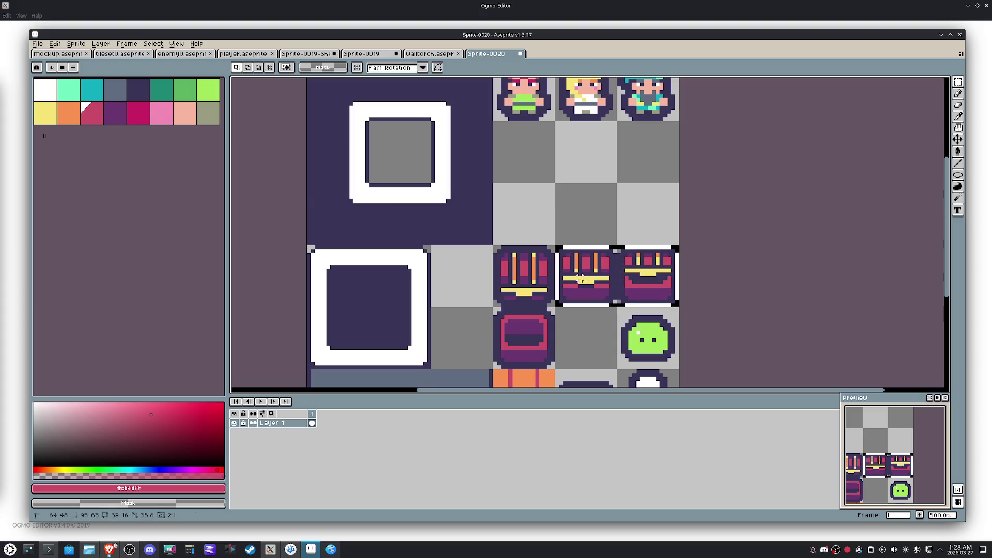
key("Up")
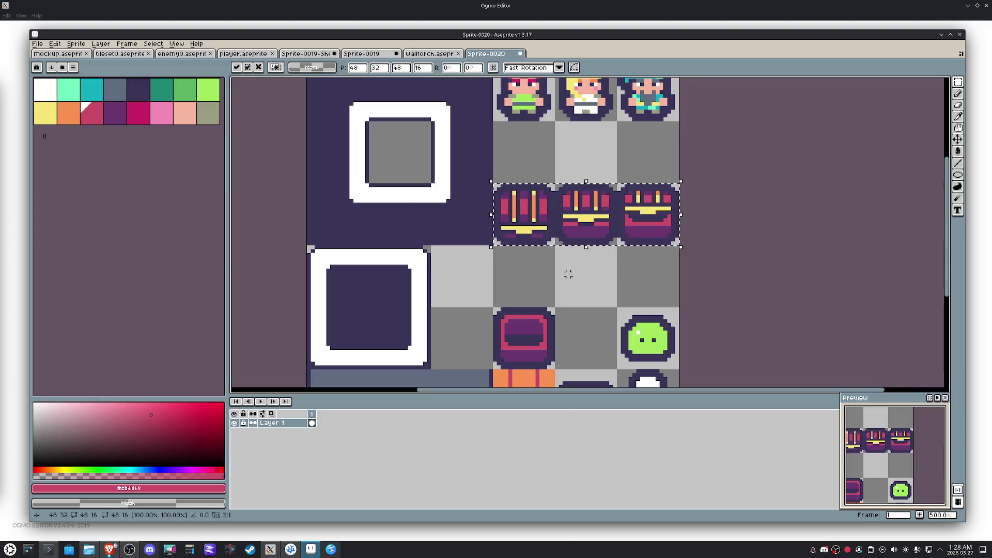
key("Up")
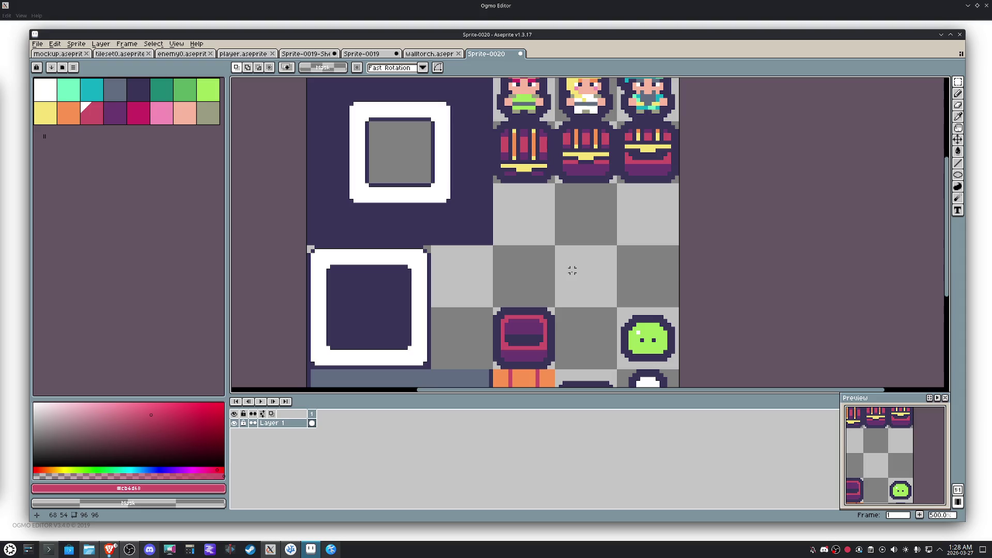
key("ctrl+s")
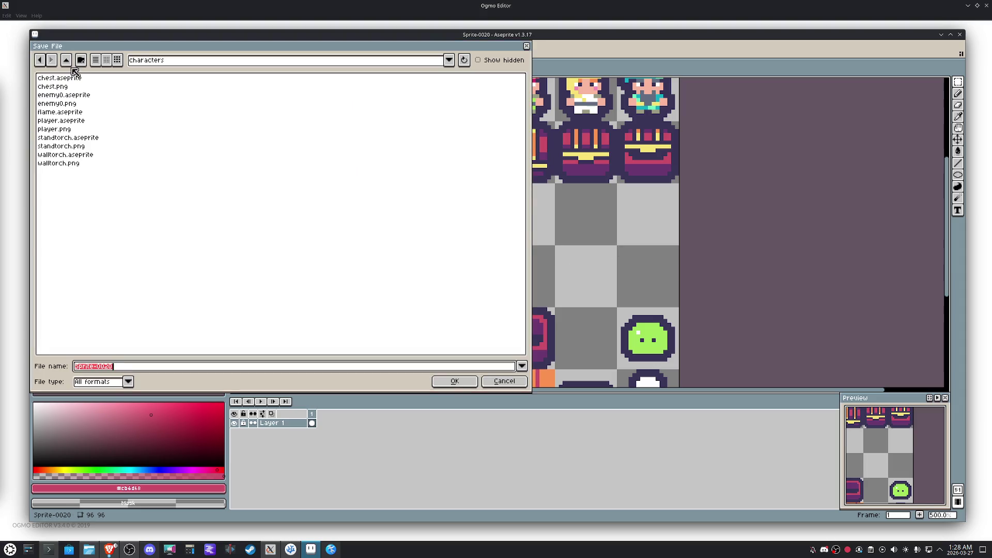
Step: Save the sprite as tileset.aseprite in a new assets folder inside Digger
left_click(67, 64)
left_click(67, 64)
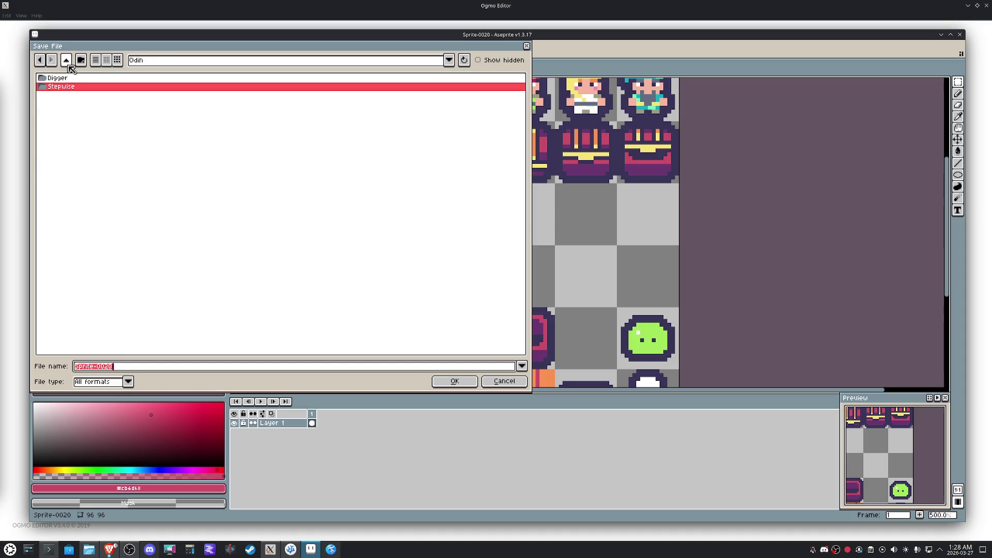
double_click(61, 79)
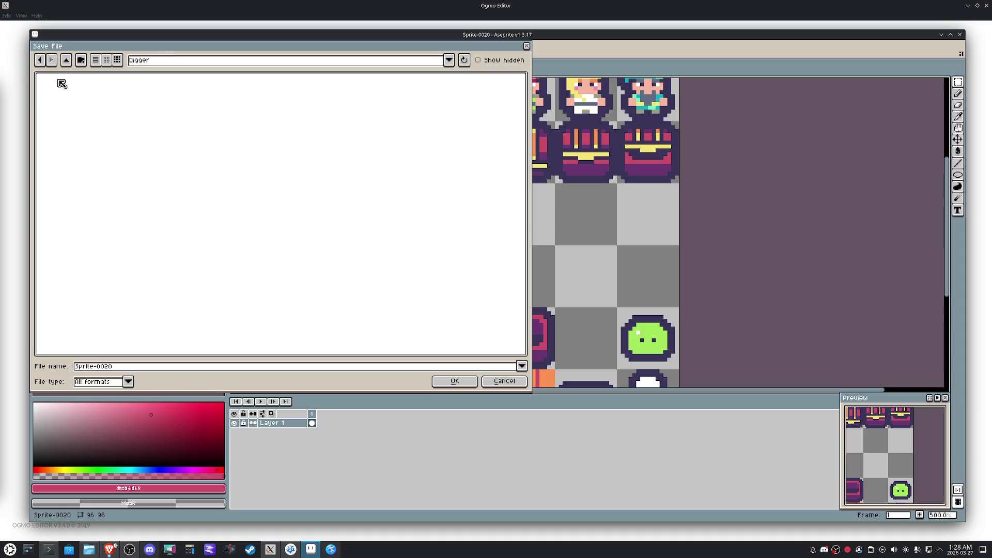
left_click(80, 60)
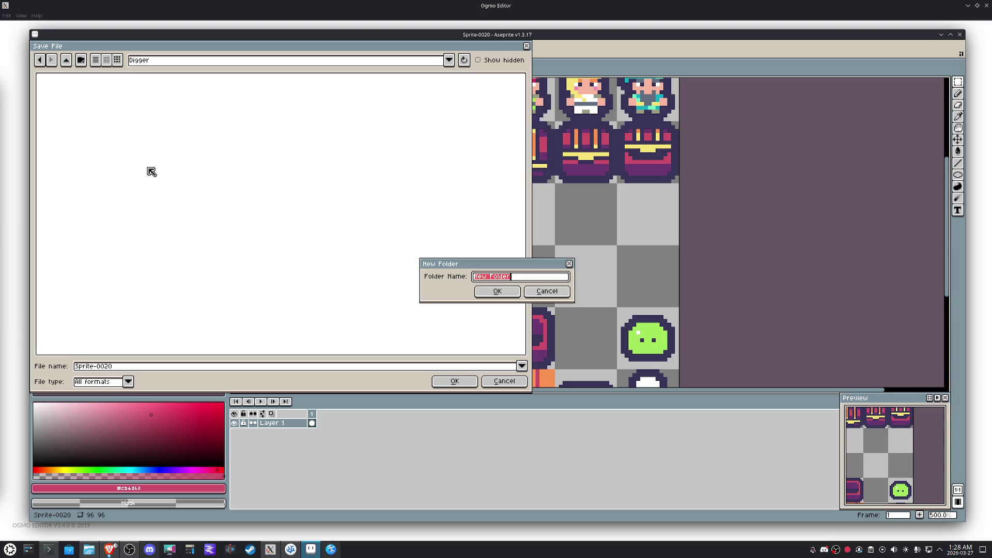
type("Assets")
left_click(489, 291)
left_click_drag(161, 364, 16, 372)
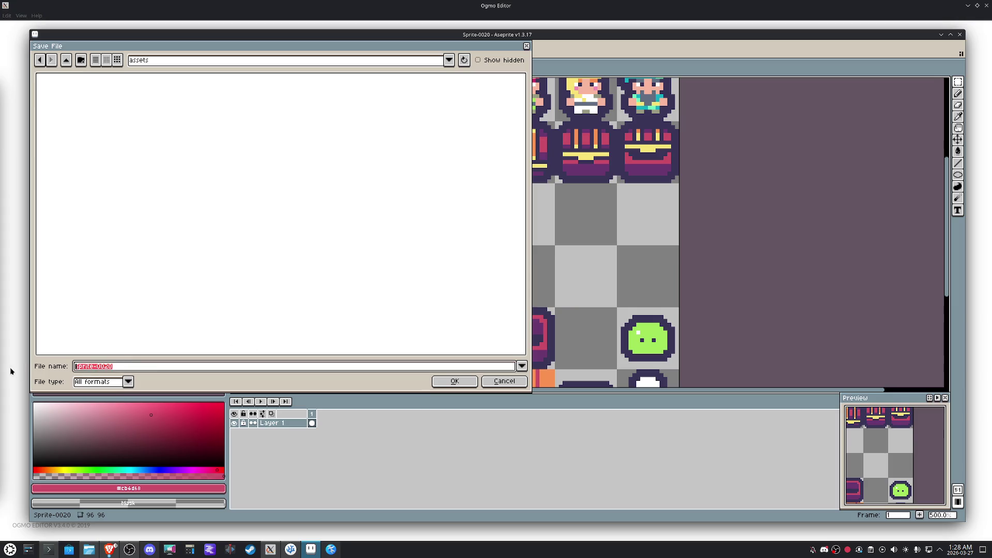
type("tileset")
key("Return")
Step: Export the tileset as tileset.png via File > Export
left_click(37, 44)
mouse_move(50, 120)
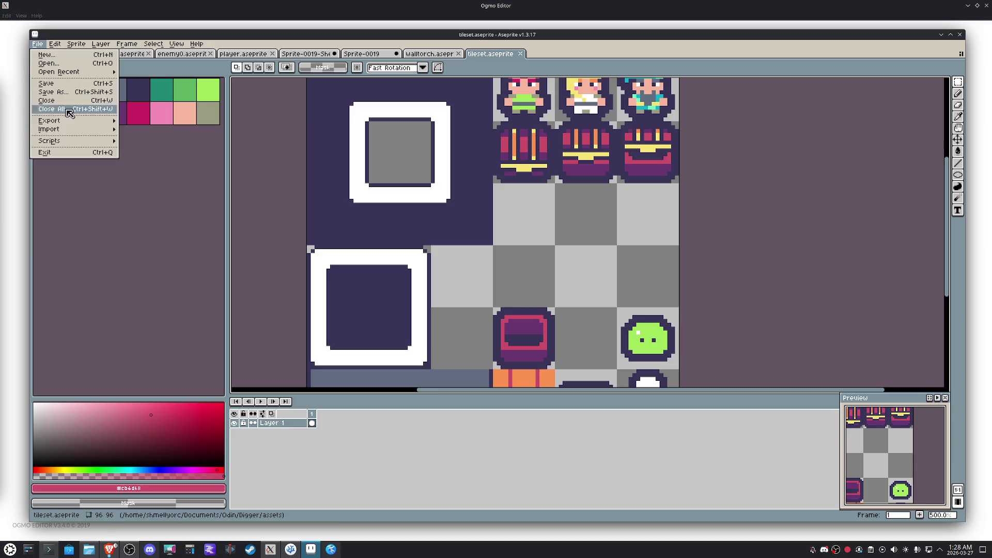
left_click(149, 127)
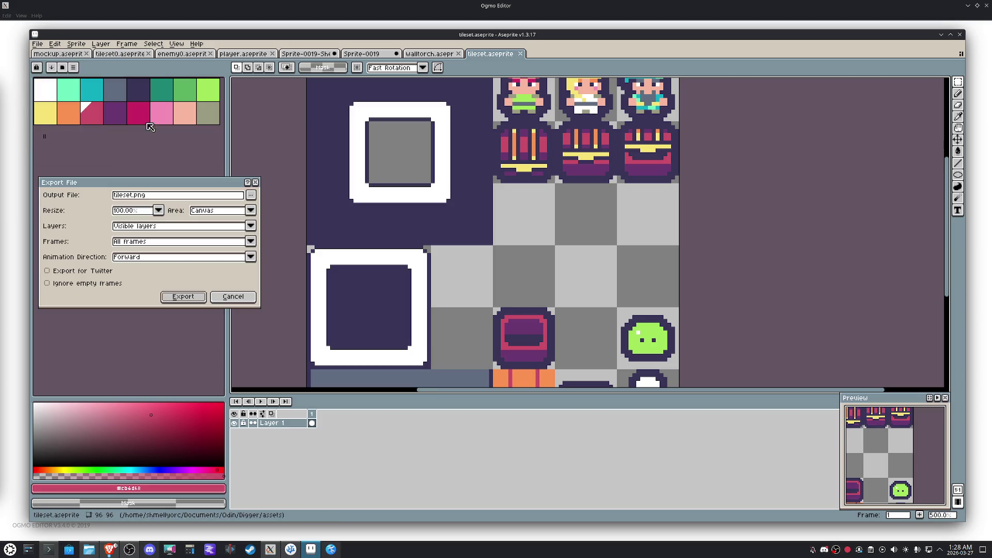
left_click(185, 298)
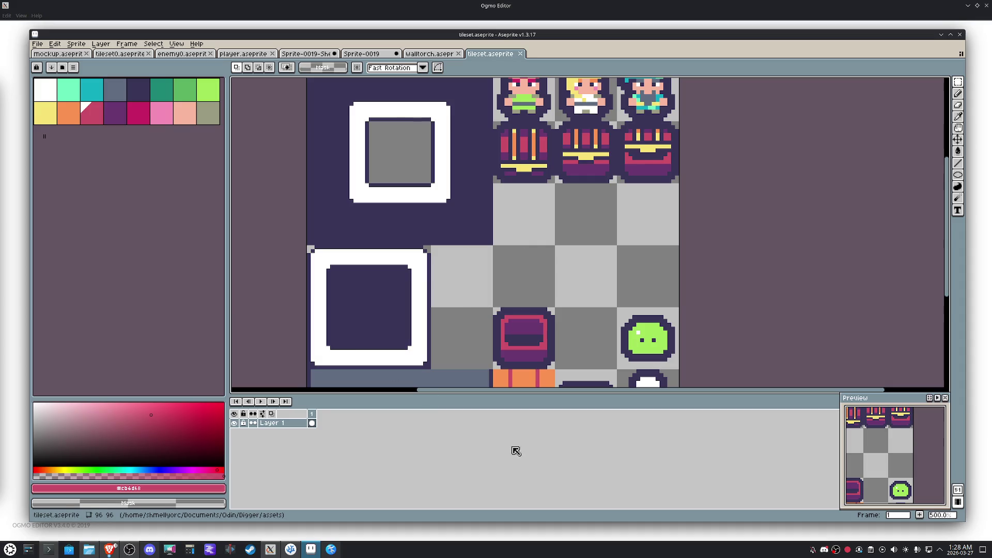